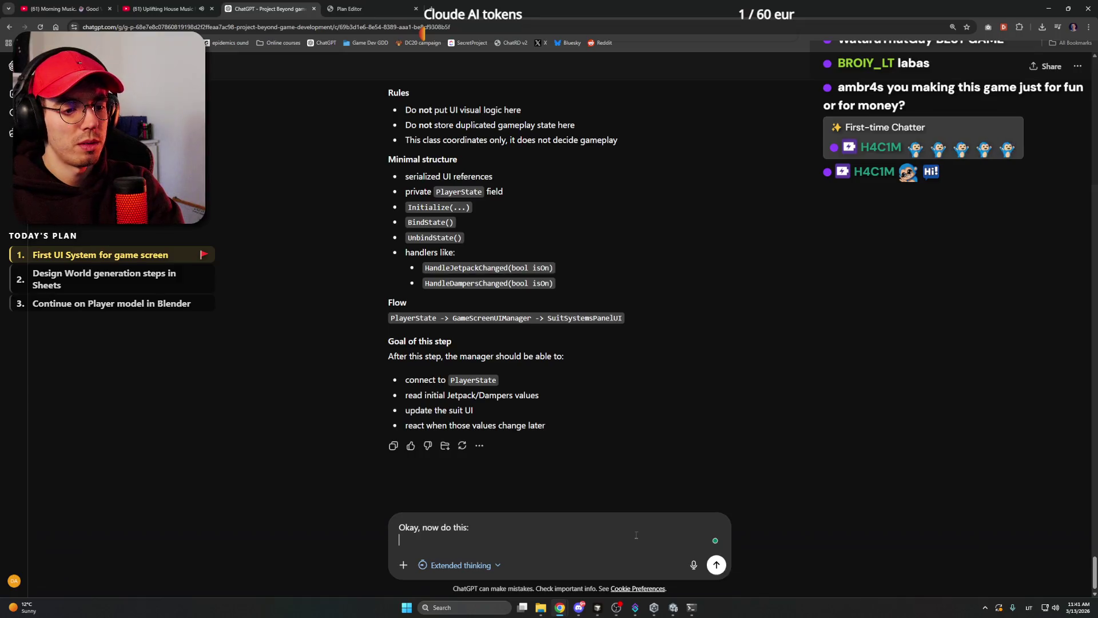
Paste the SuitSystemsPanelUI spec and its responsibilities under 'Okay, now do this:'.
key(ctrl+v)
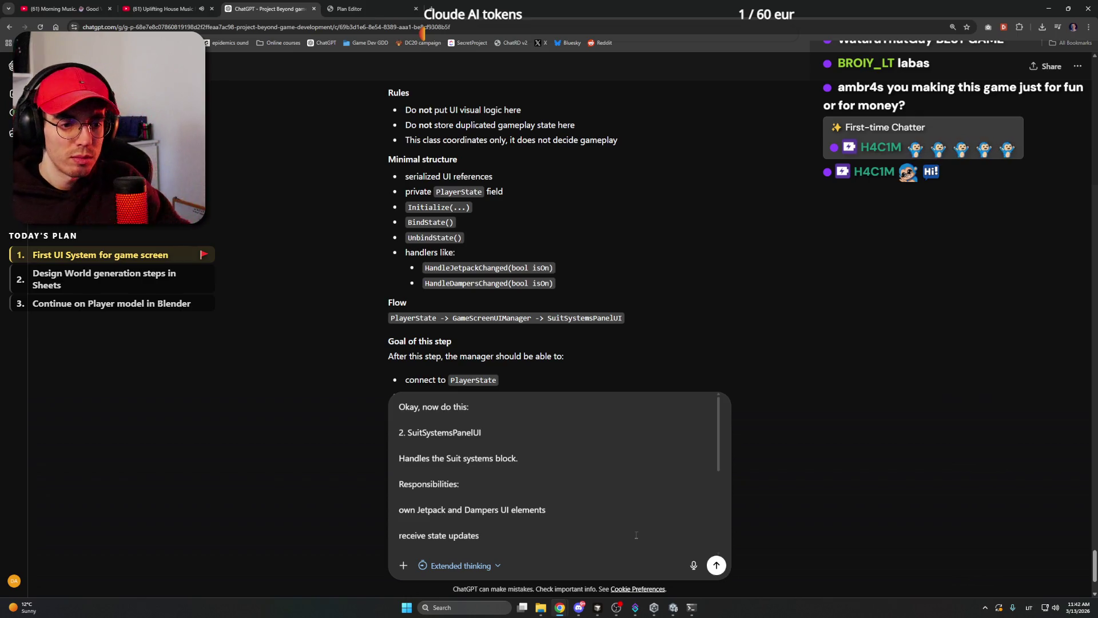
click(369, 5)
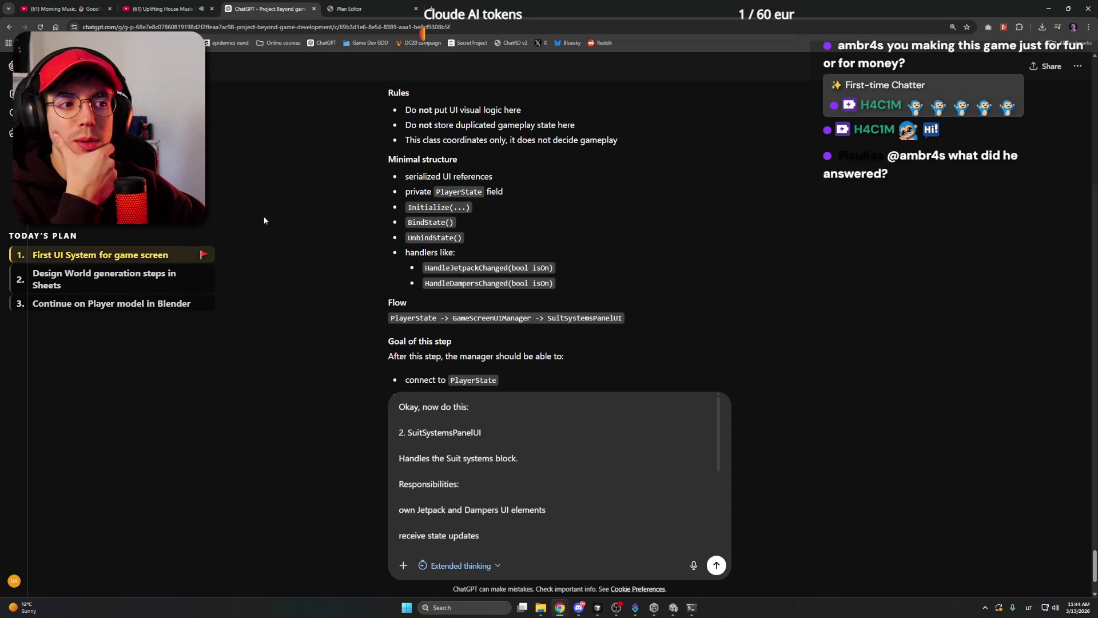
scroll(270, 232, up, 15)
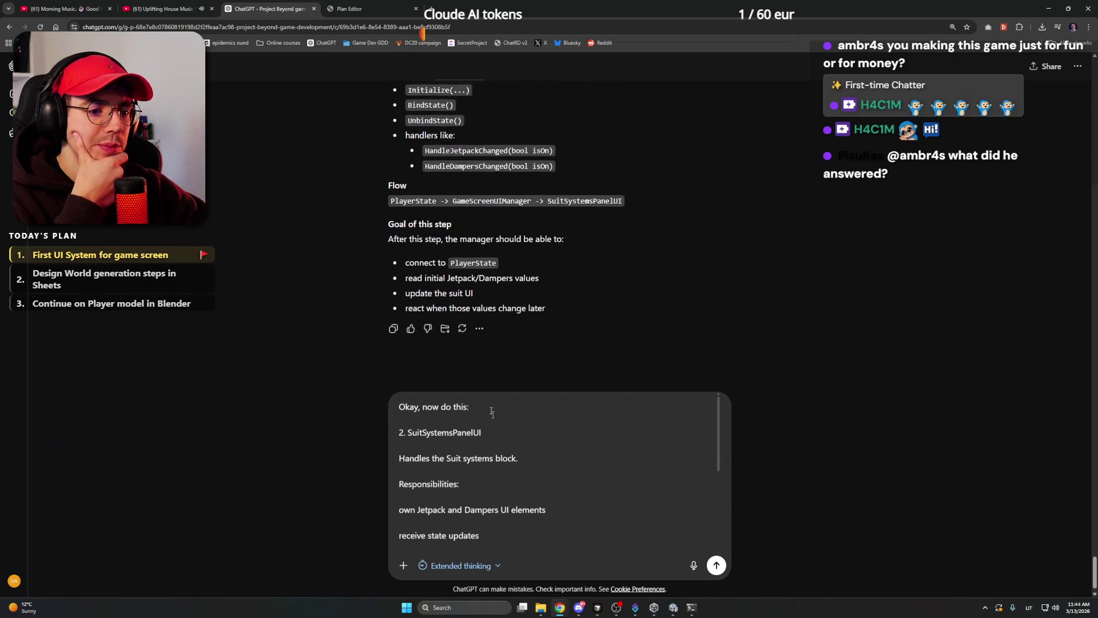
Remove the blank lines in the SuitSystemsPanelUI section and capitalise 'Route'.
click(452, 445)
key(BackSpace)
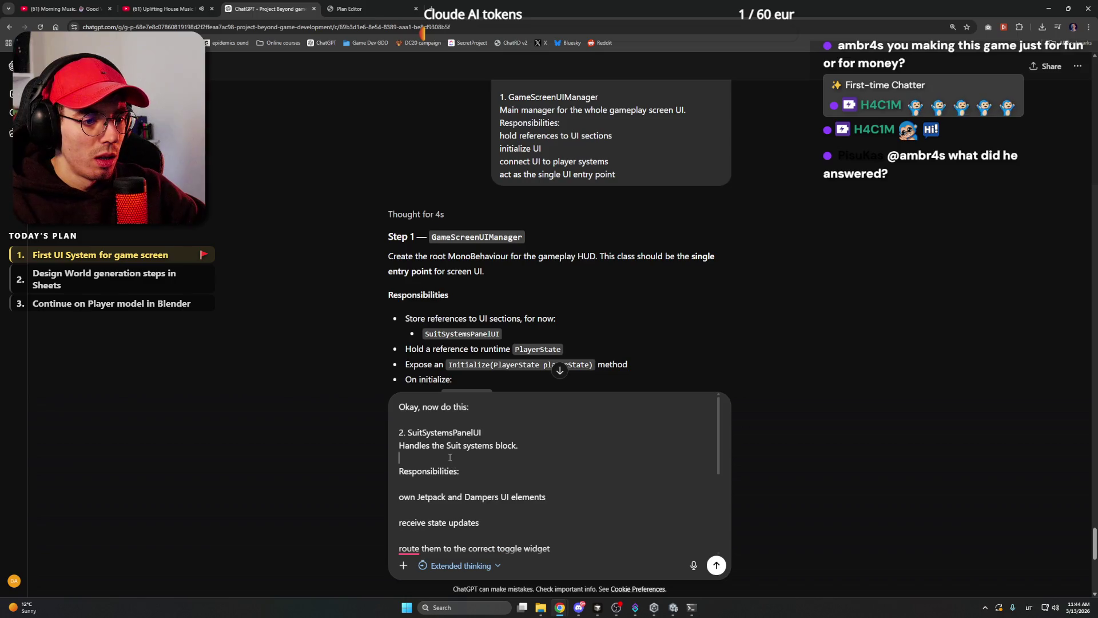
key(Delete)
key(Down)
key(Delete)
key(Down)
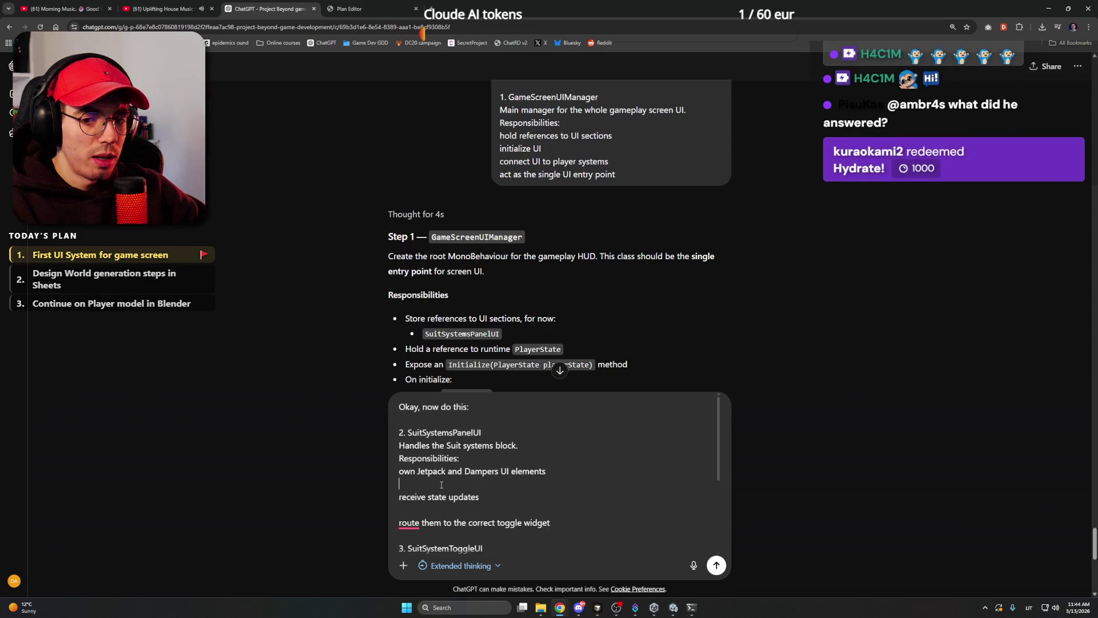
key(Delete)
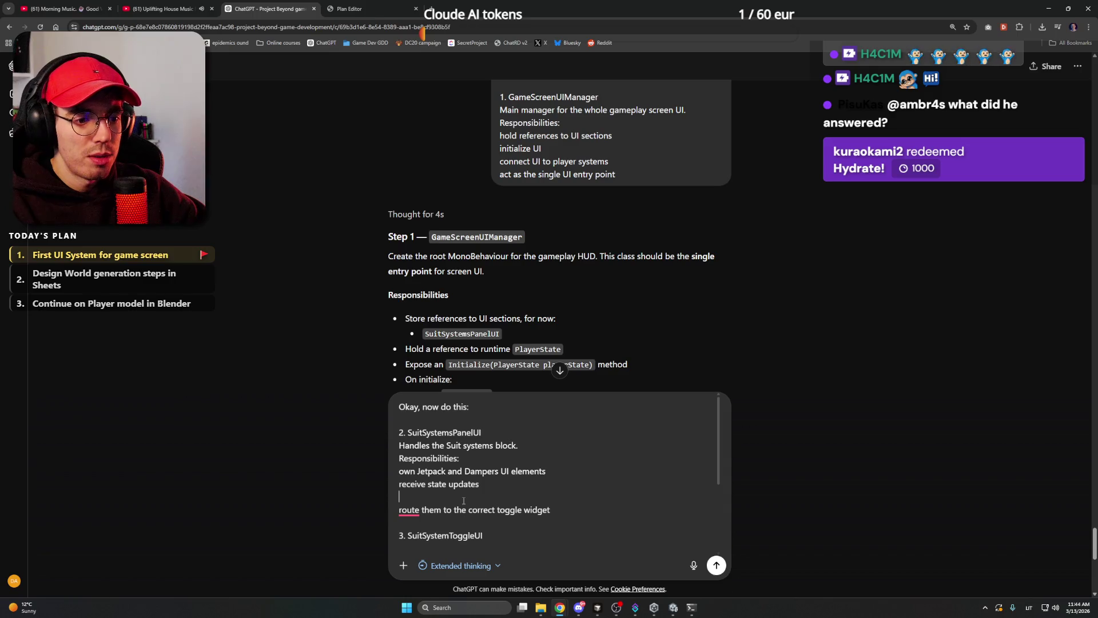
key(Down)
key(BackSpace)
key(Down)
key(Down)
key(BackSpace)
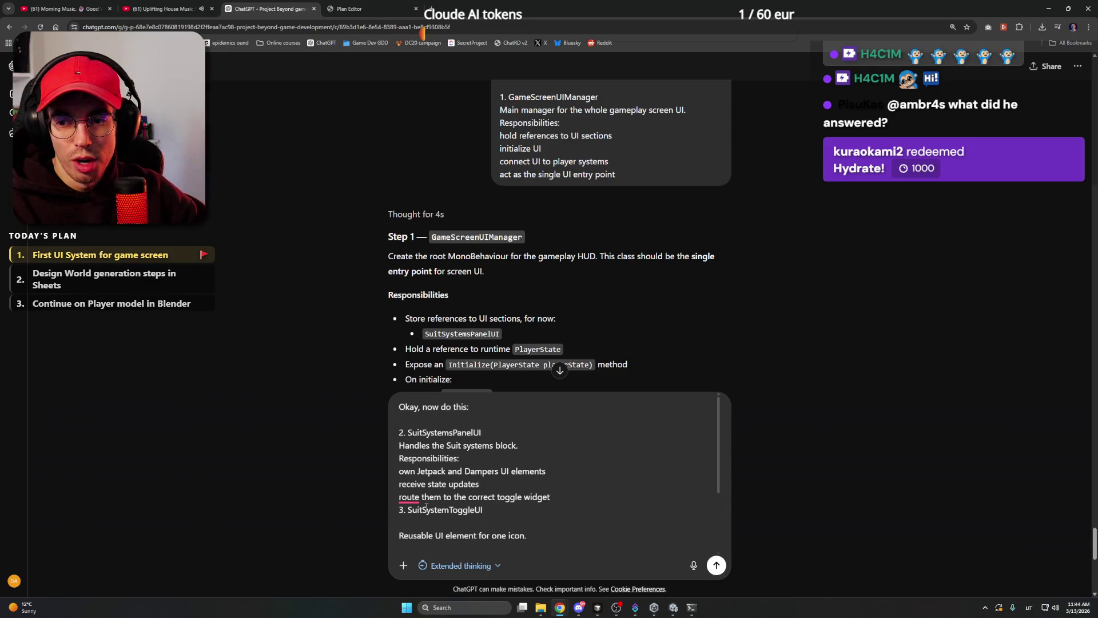
click(421, 497)
click(433, 523)
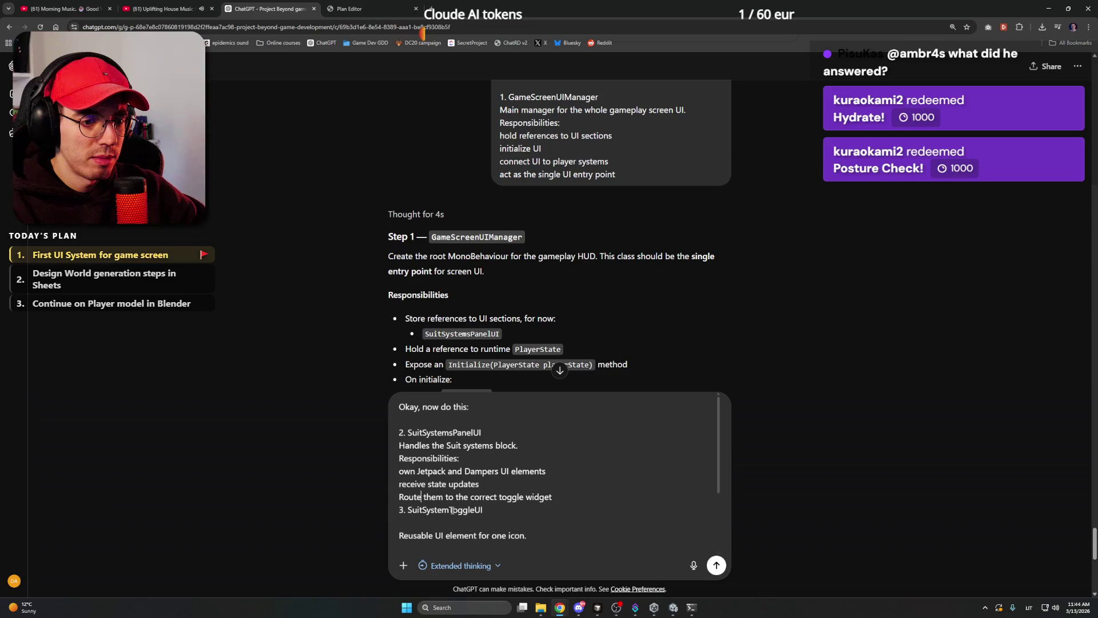
Put one blank line before SuitSystemToggleUI and strip the blank lines inside its section.
scroll(474, 510, down, 1)
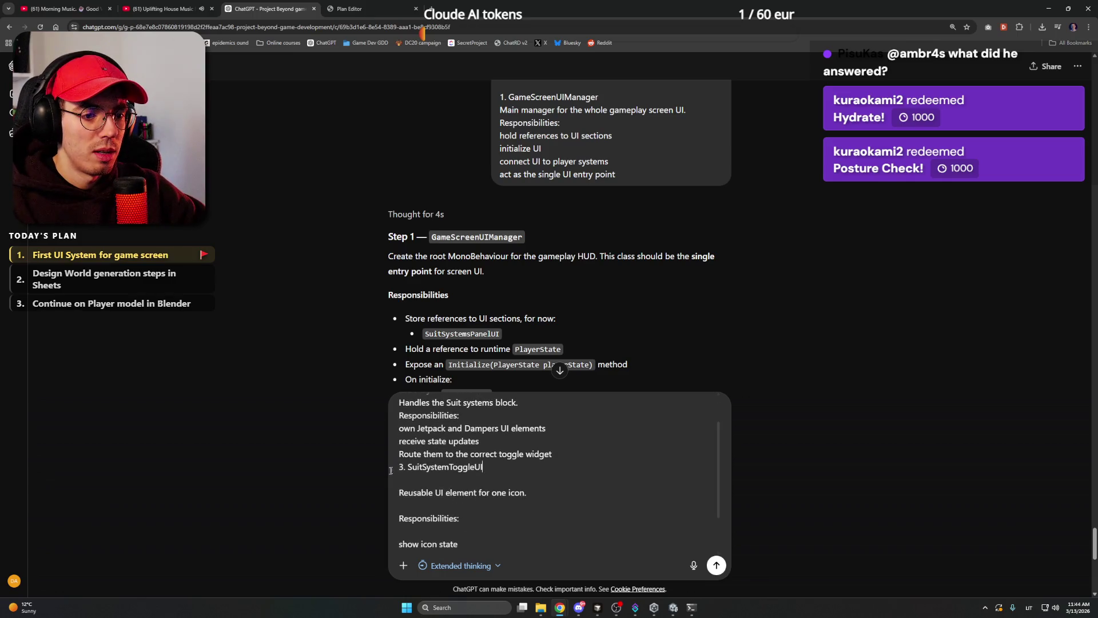
scroll(500, 461, down, 1)
click(399, 418)
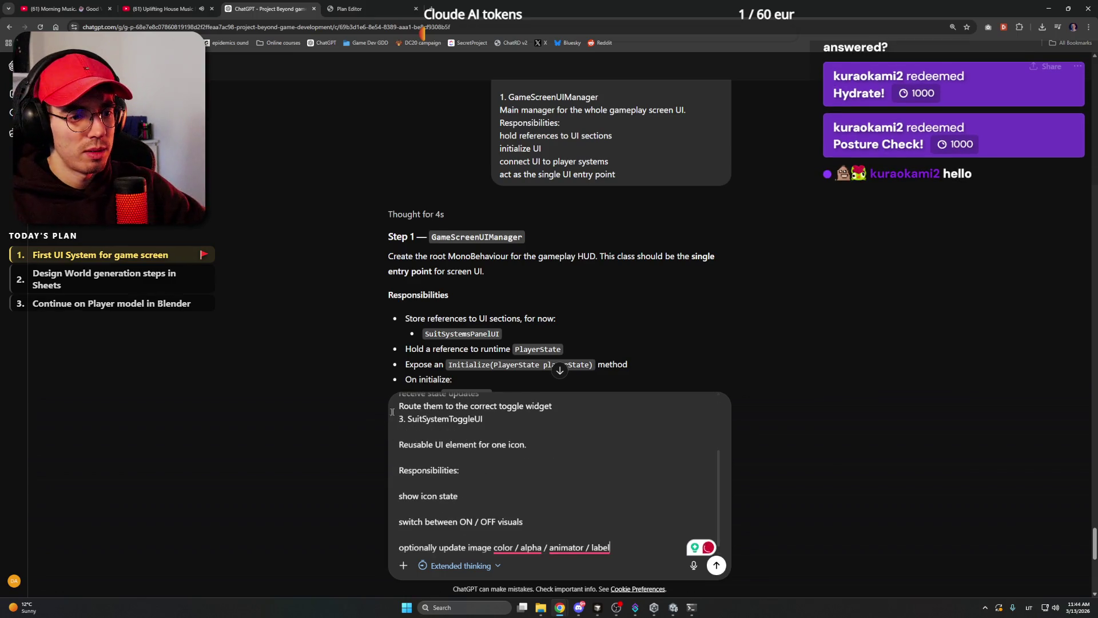
key(Return)
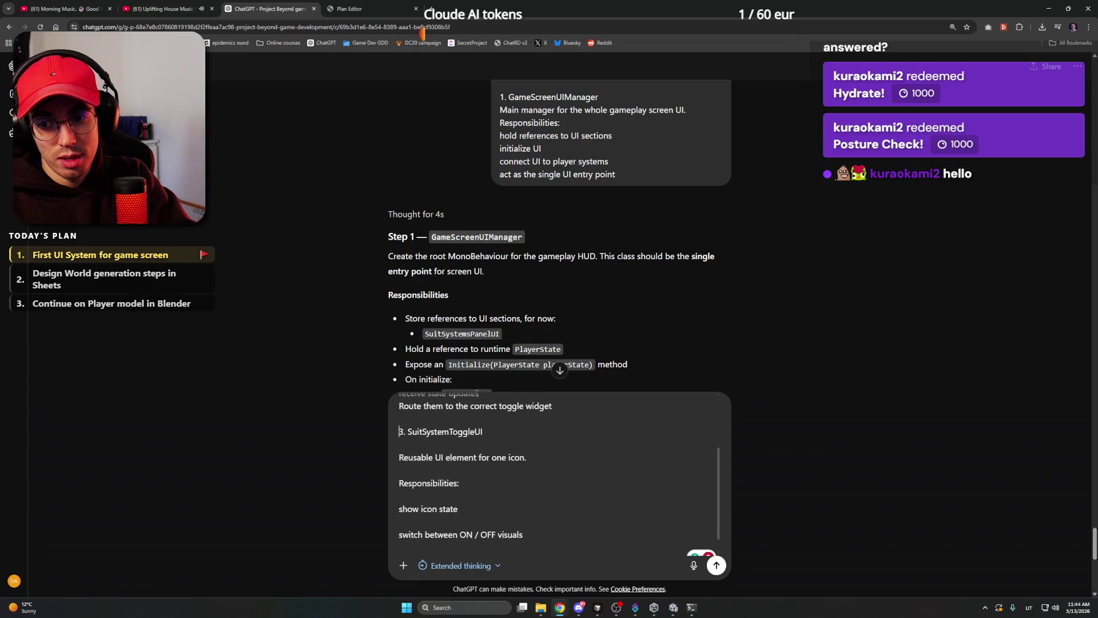
click(400, 444)
key(BackSpace)
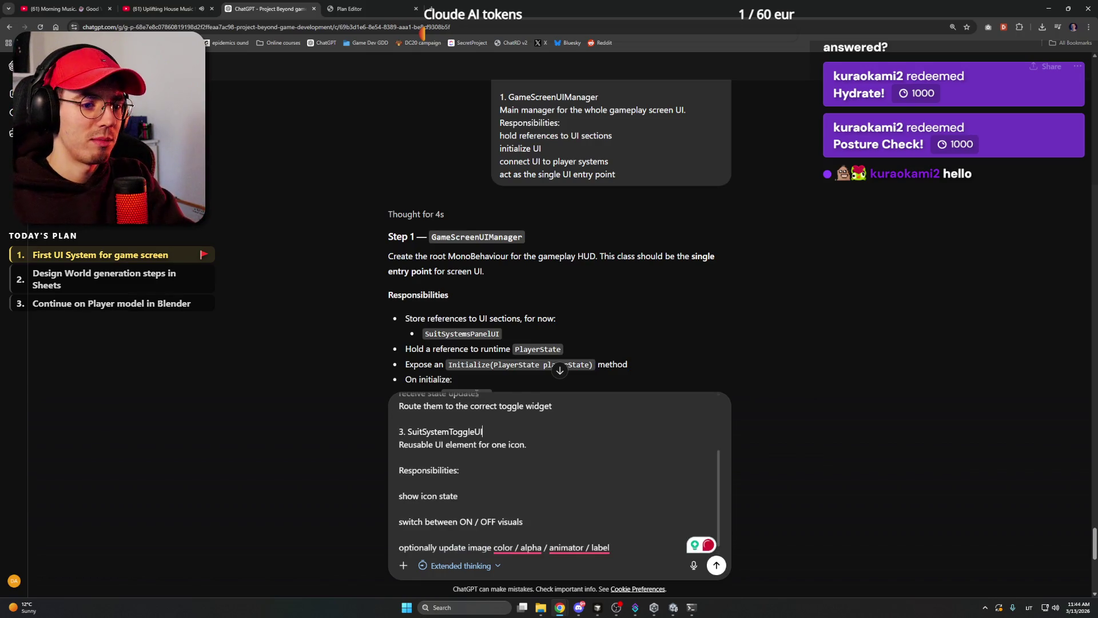
key(BackSpace)
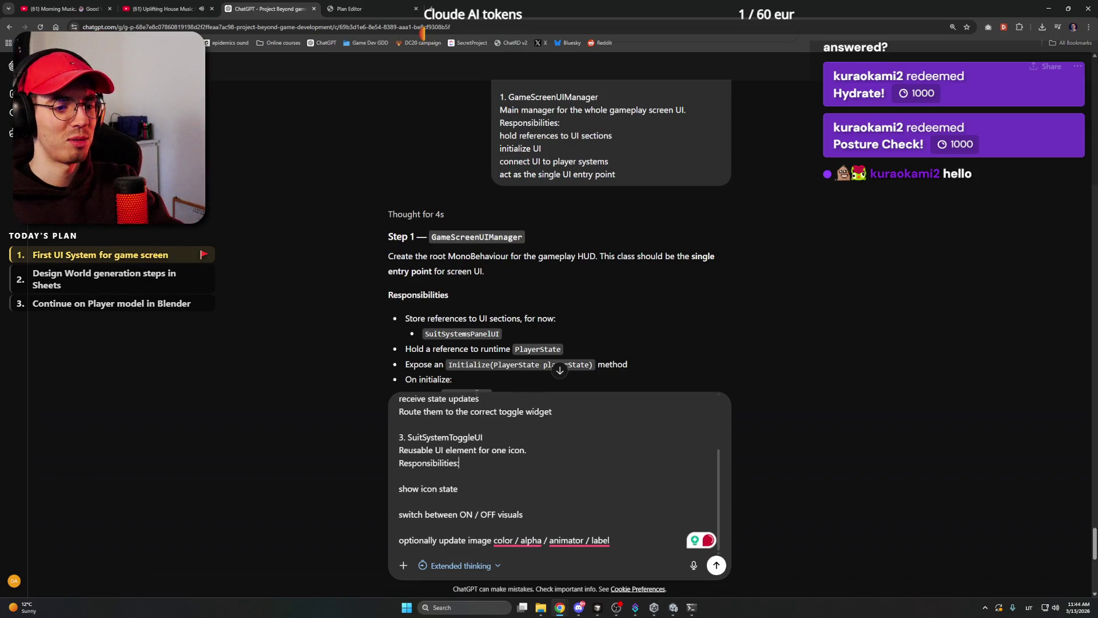
key(BackSpace)
key(Down)
key(Down)
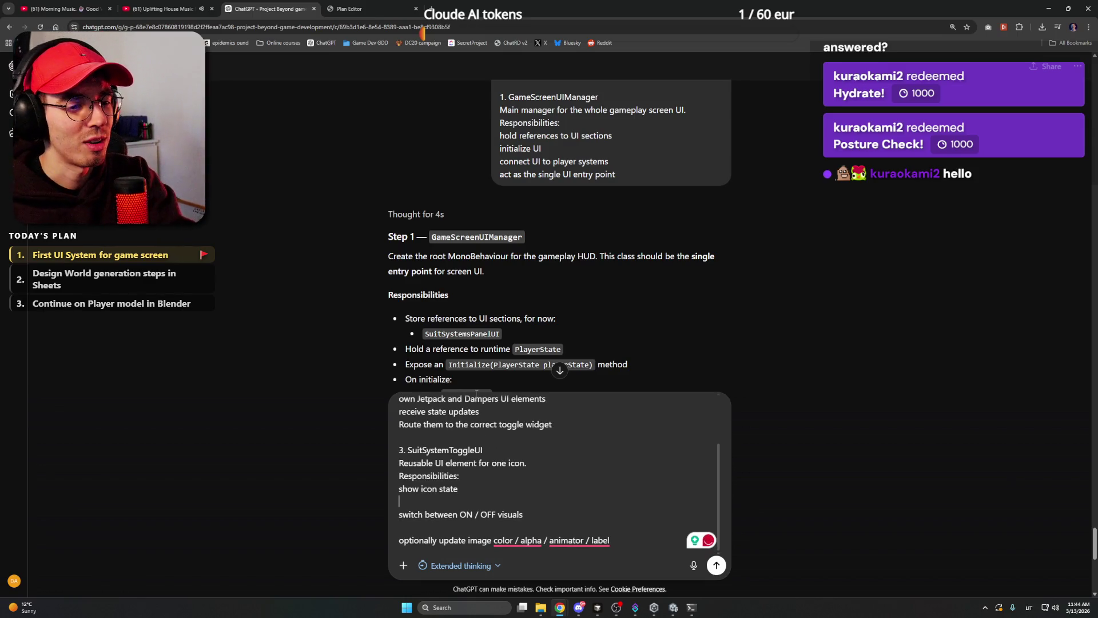
key(BackSpace)
key(Down)
key(Down)
key(BackSpace)
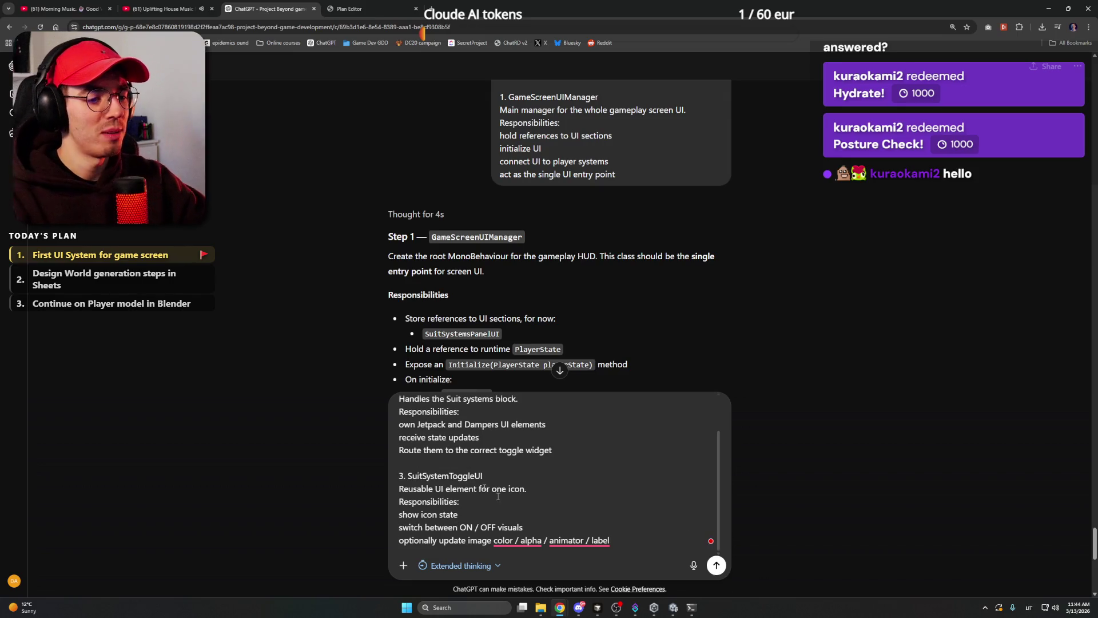
scroll(503, 475, up, 2)
click(518, 444)
click(525, 433)
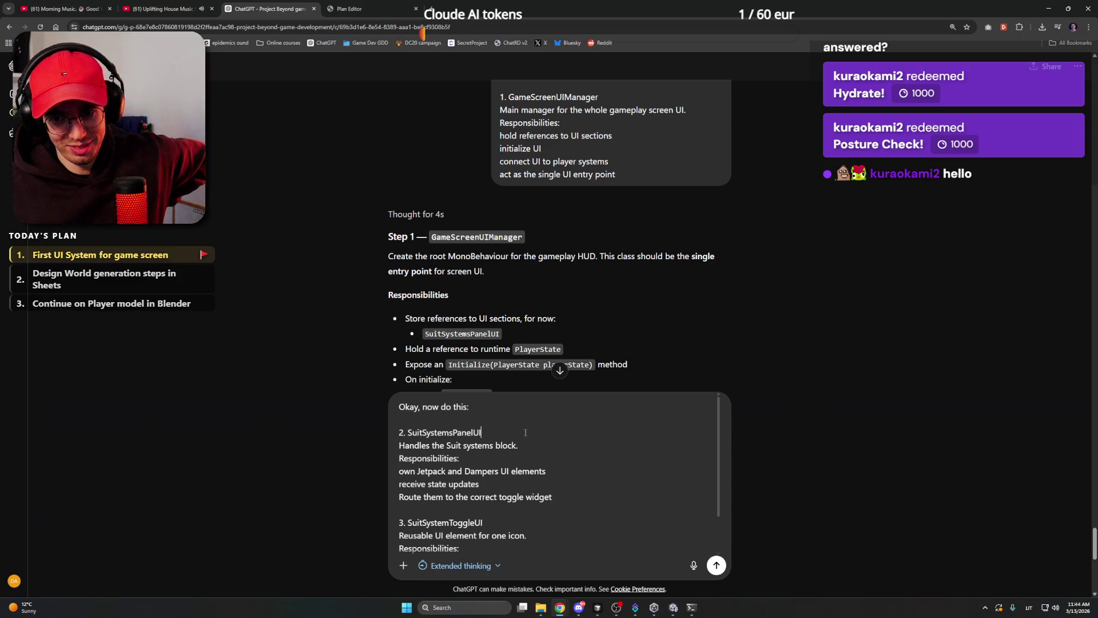
click(525, 432)
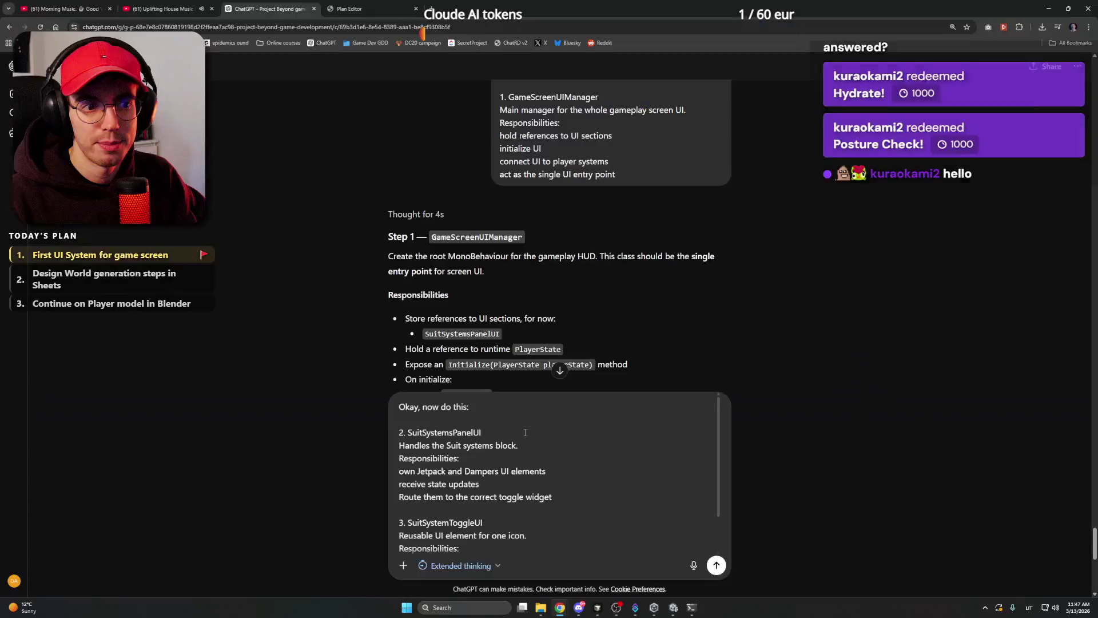
Write the toggle responsibilities, ending with optionally updating image color, alpha, animator or label.
click(527, 432)
scroll(511, 414, down, 1)
scroll(538, 394, up, 1)
scroll(517, 431, down, 2)
scroll(495, 427, up, 2)
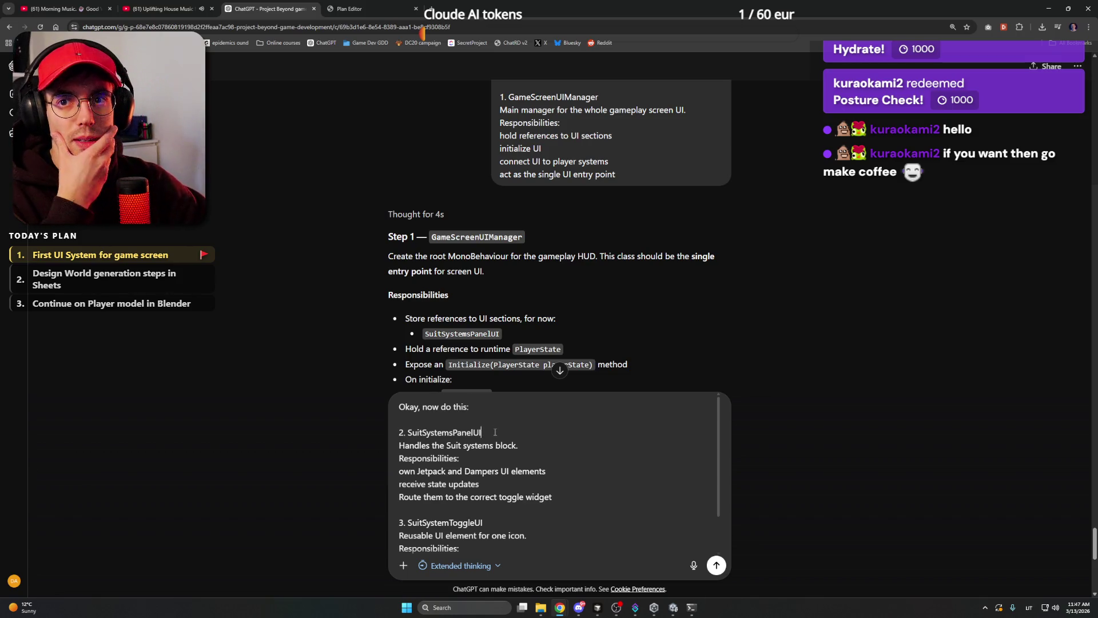
scroll(497, 433, down, 2)
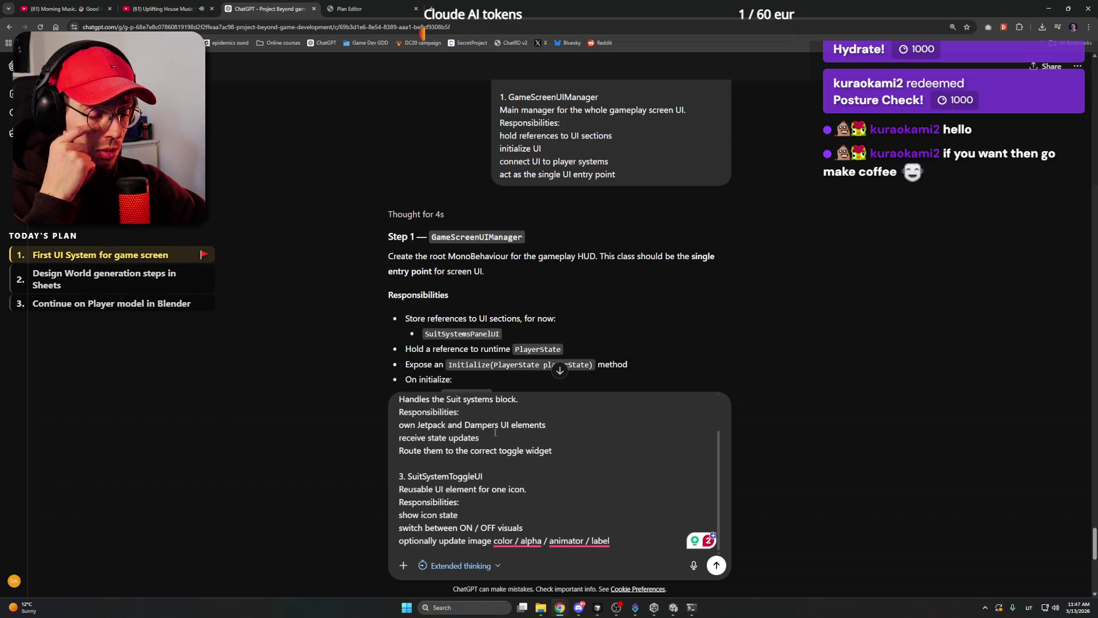
scroll(499, 434, up, 5)
scroll(501, 435, down, 5)
scroll(509, 435, up, 2)
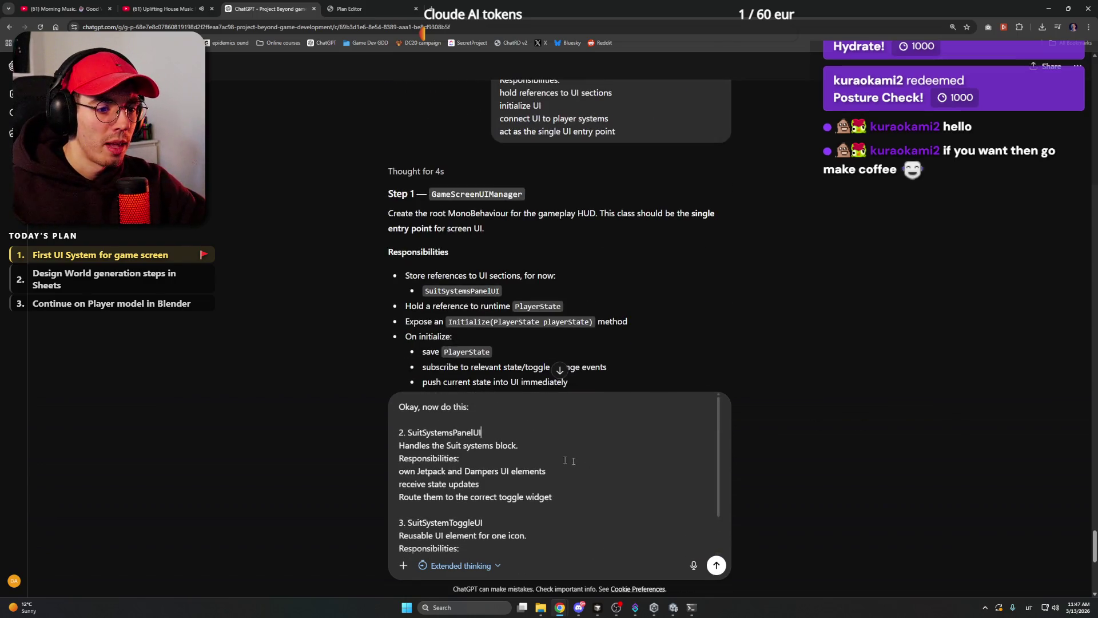
click(515, 434)
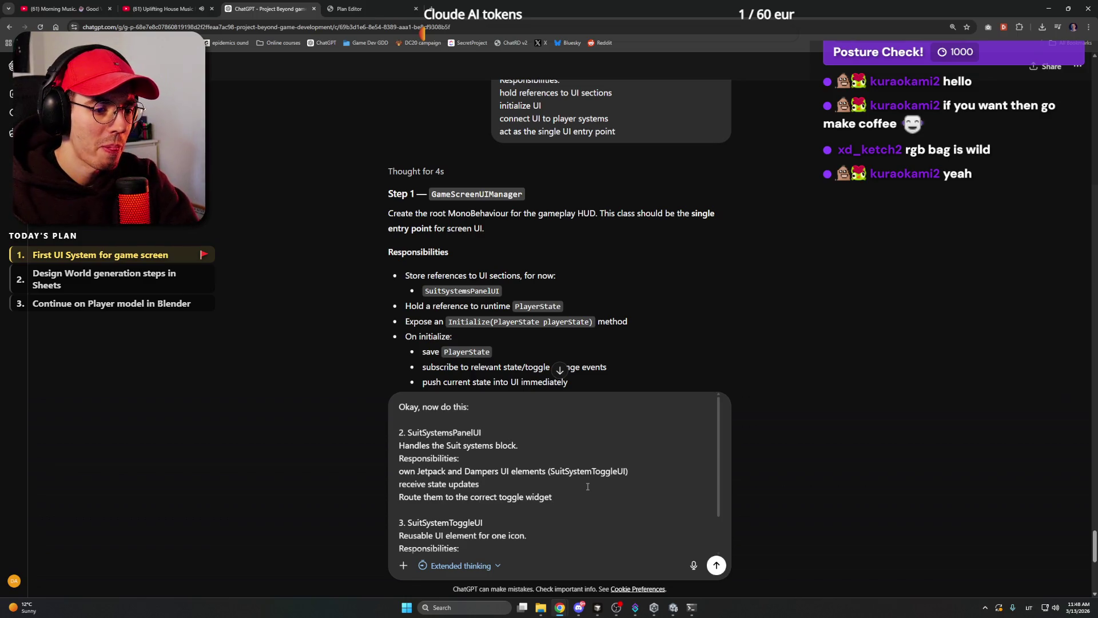
scroll(511, 474, down, 1)
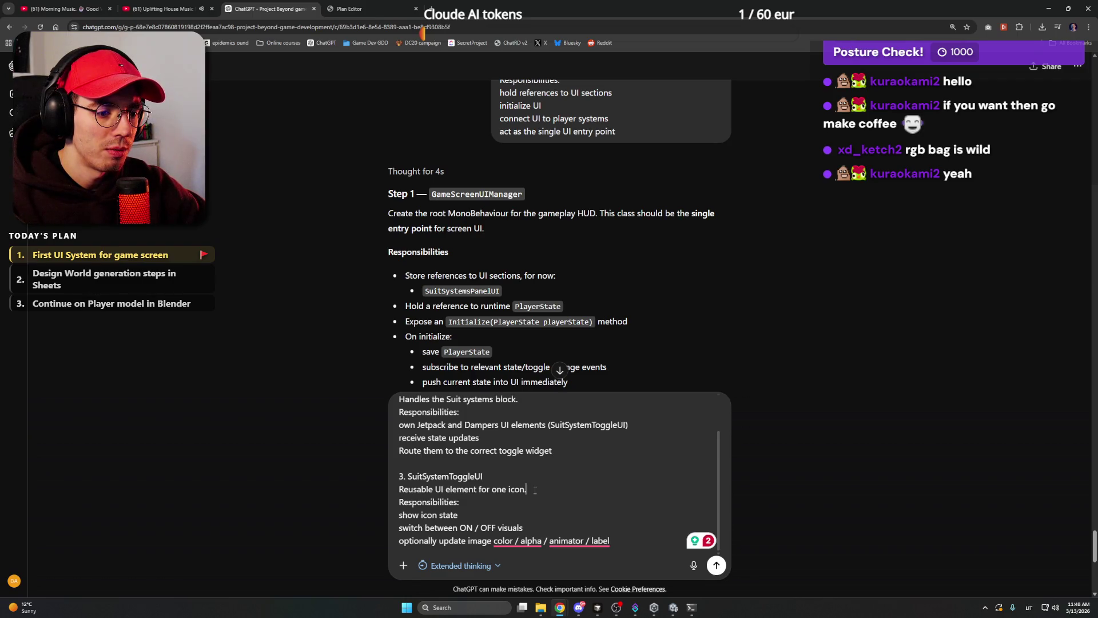
click(480, 510)
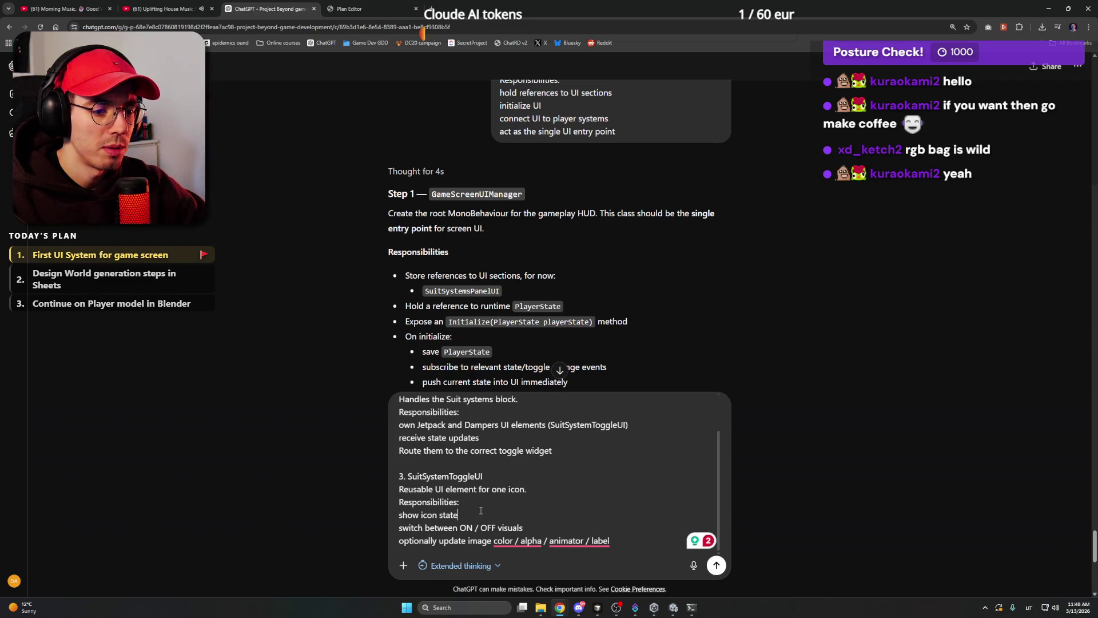
scroll(526, 525, down, 1)
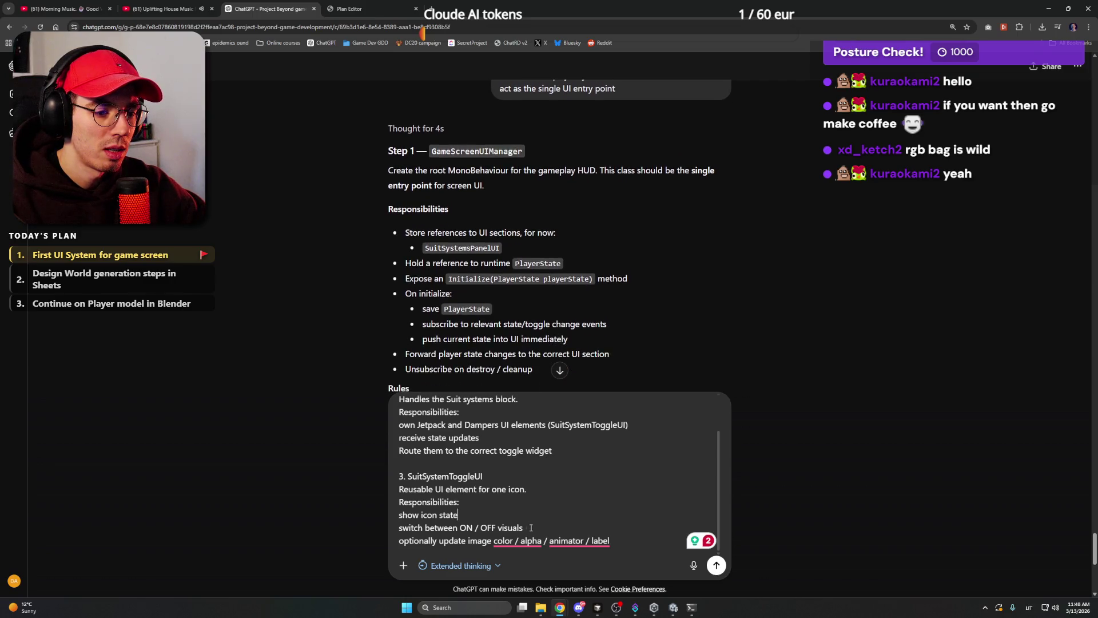
Replace the optional-update line with ON = transparency 1 and white, OFF = 0.5 transparency and red.
drag(632, 543, 397, 543)
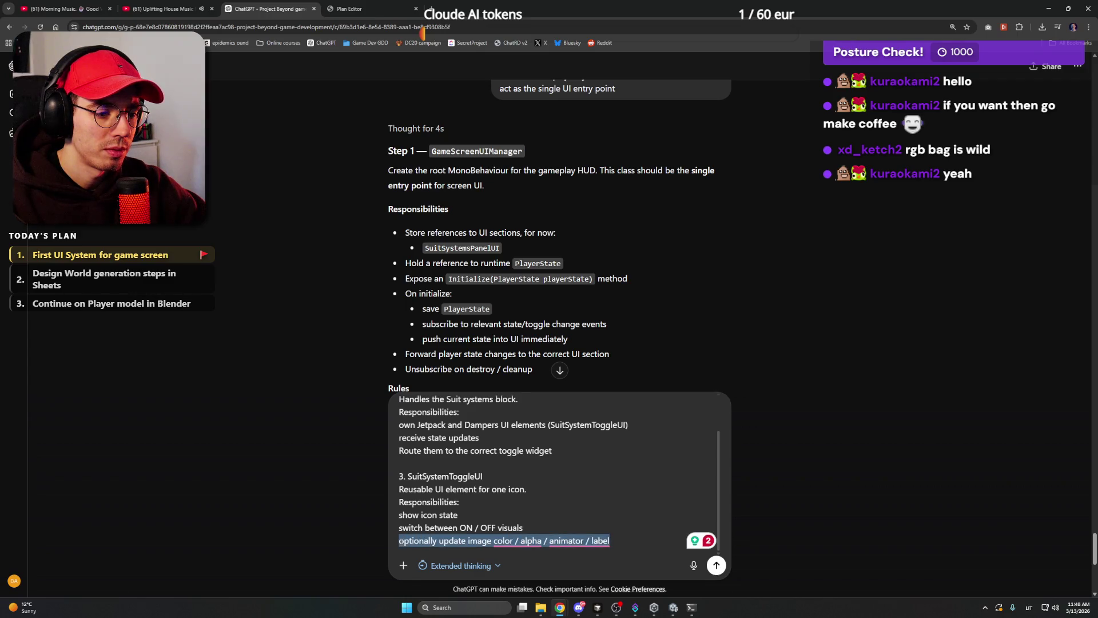
text(For now, when ON, )
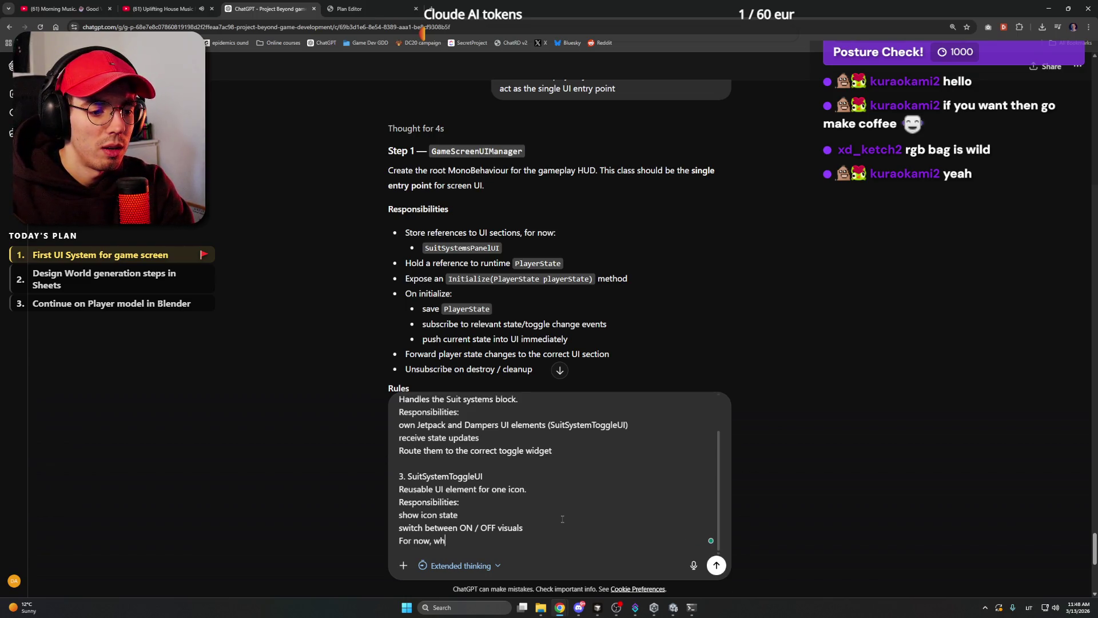
text(it's )
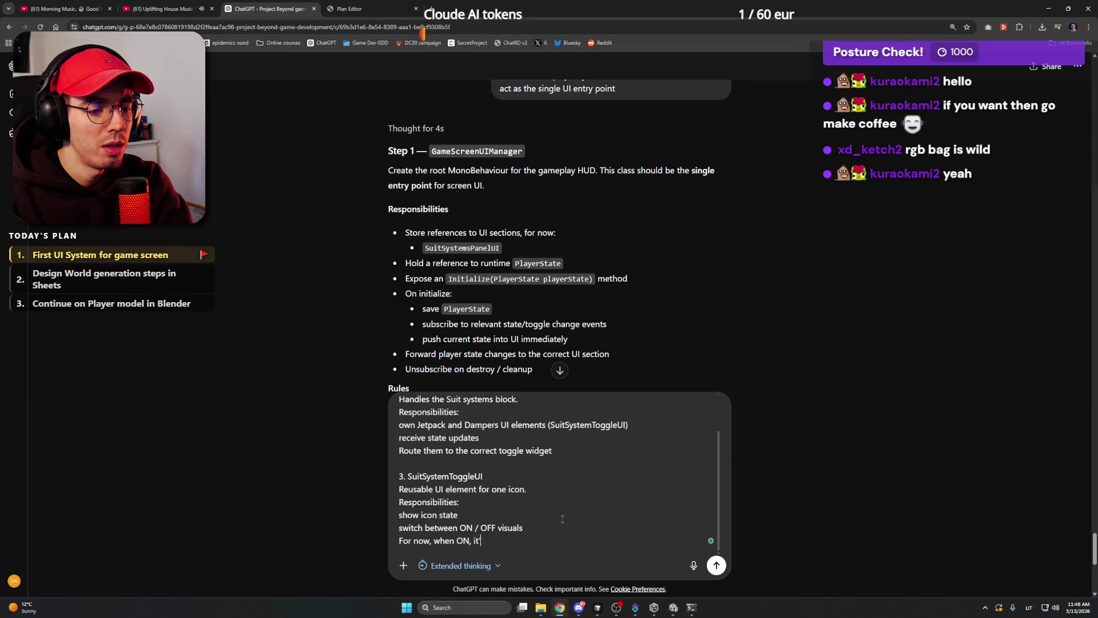
text(1)
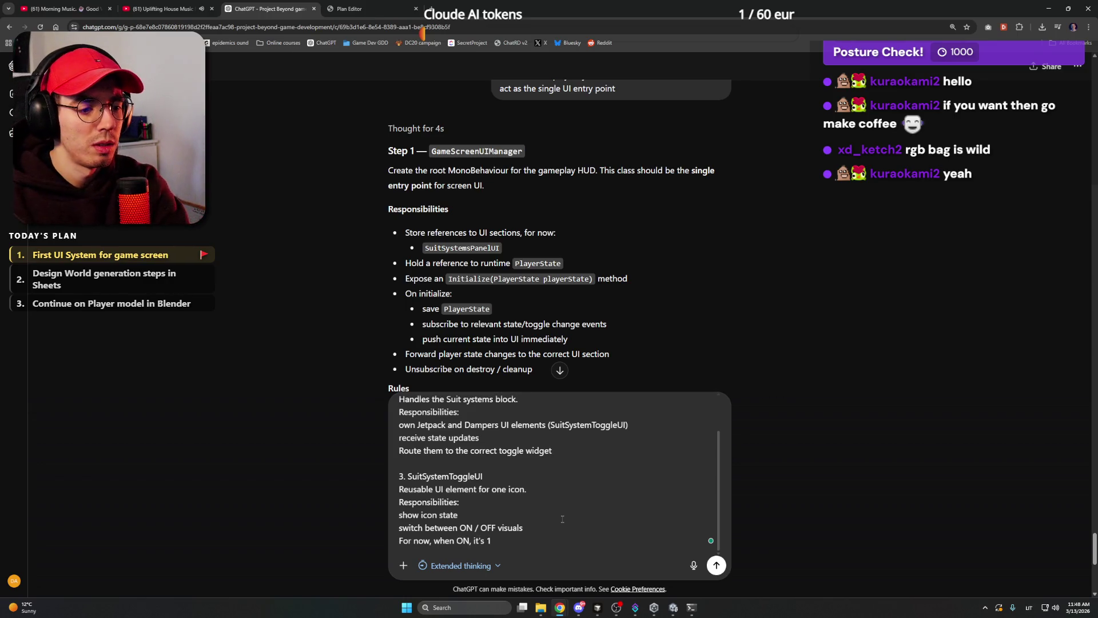
key(BackSpace)
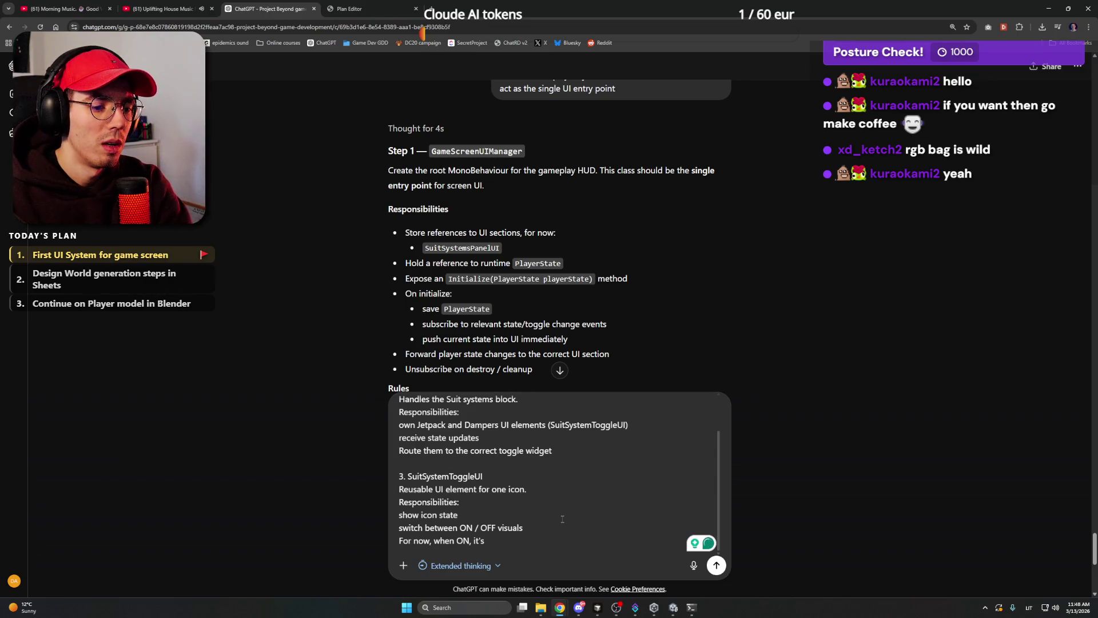
text(transparency)
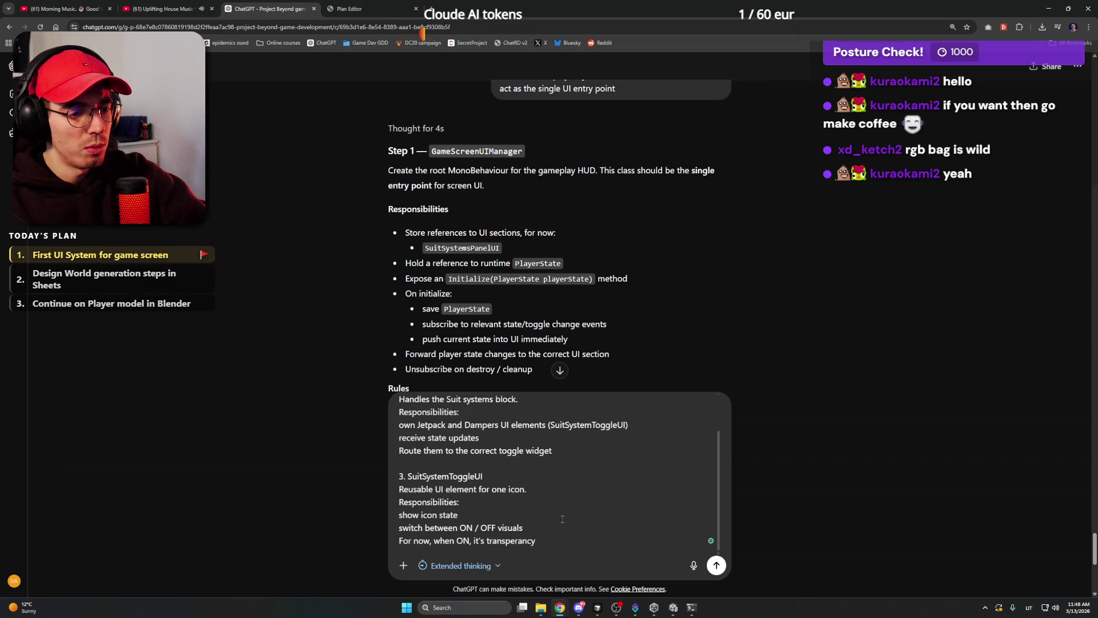
text( - 1, )
text(then)
key(BackSpace)
key(BackSpace)
key(BackSpace)
text(when off)
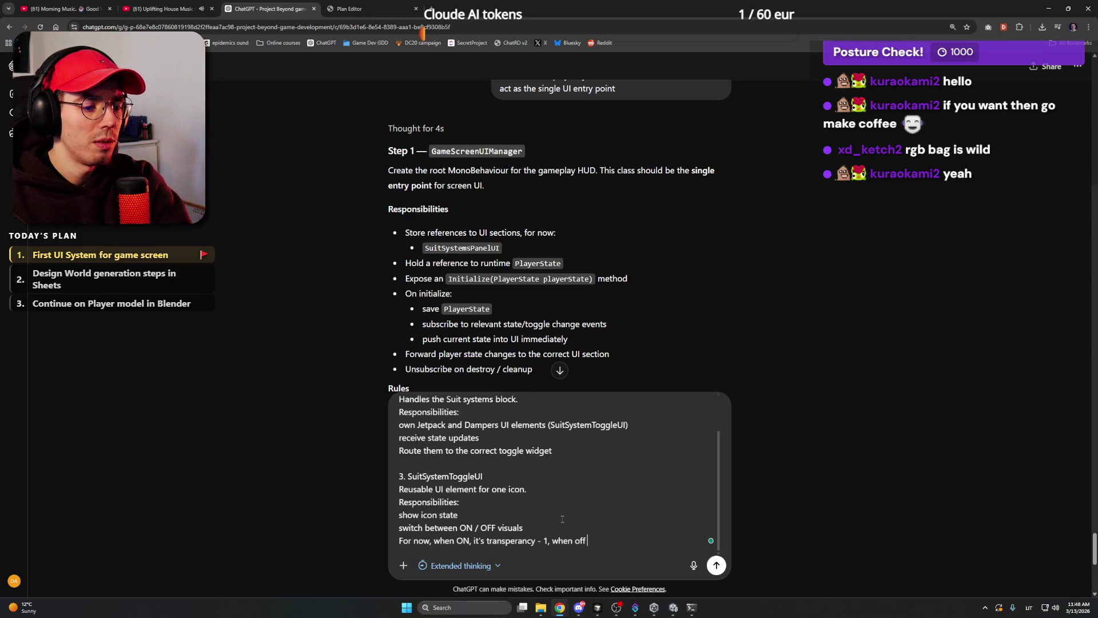
text( - 0.3 )
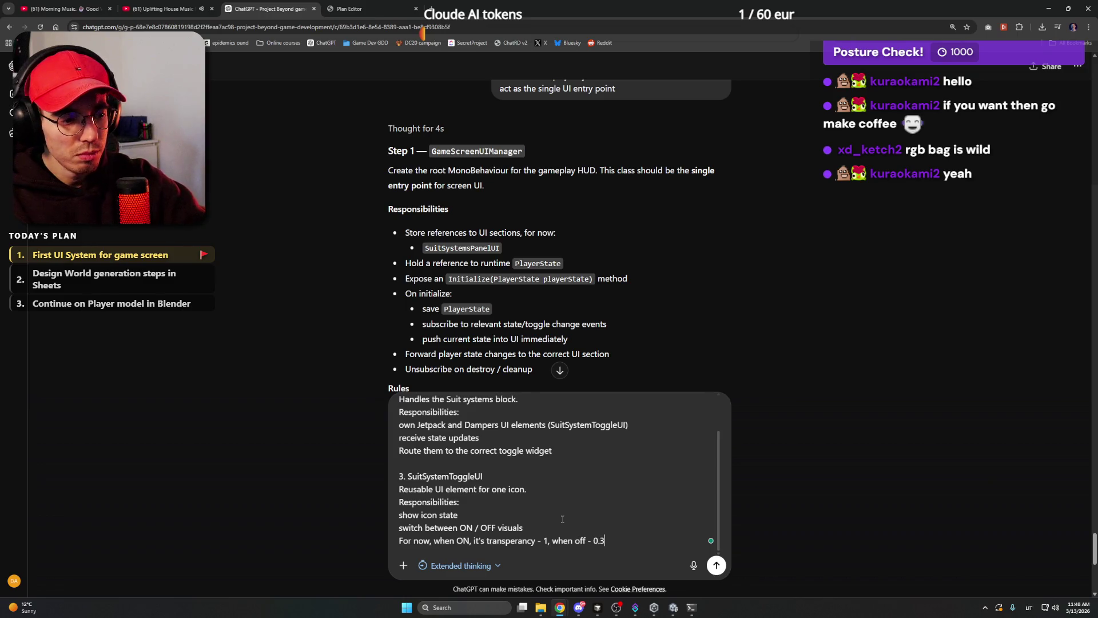
text(transparency)
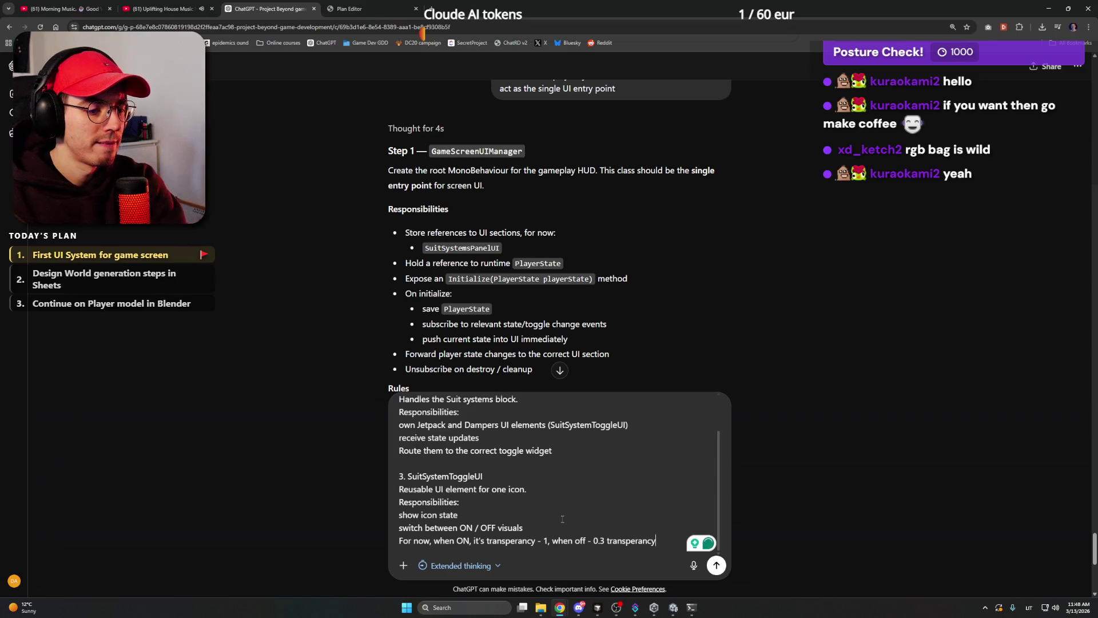
key(Left)
key(BackSpace)
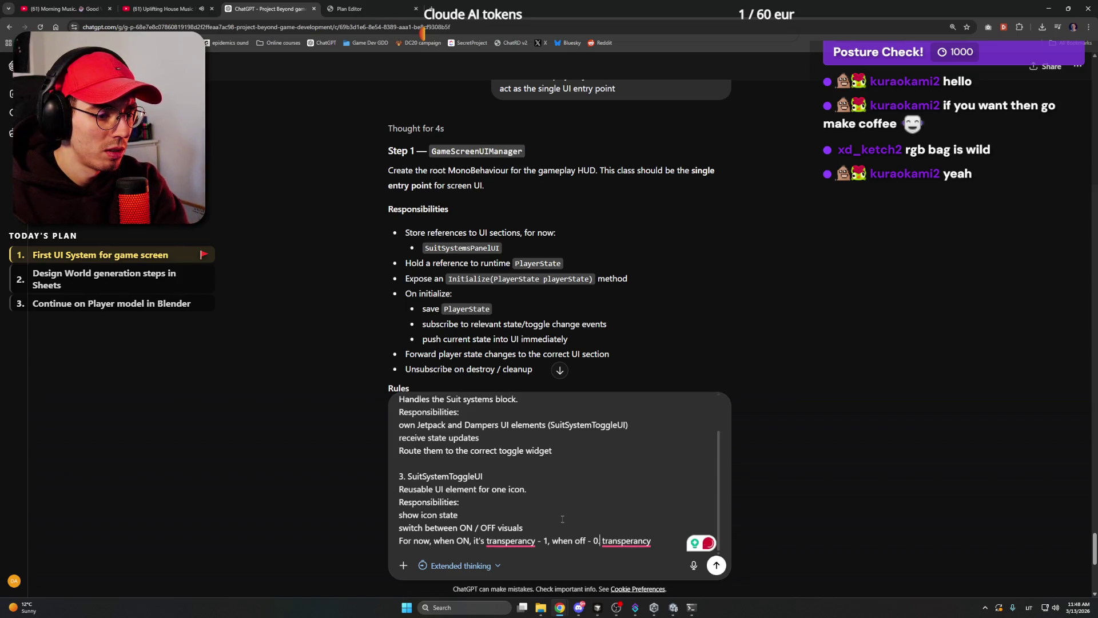
text(5)
key(End)
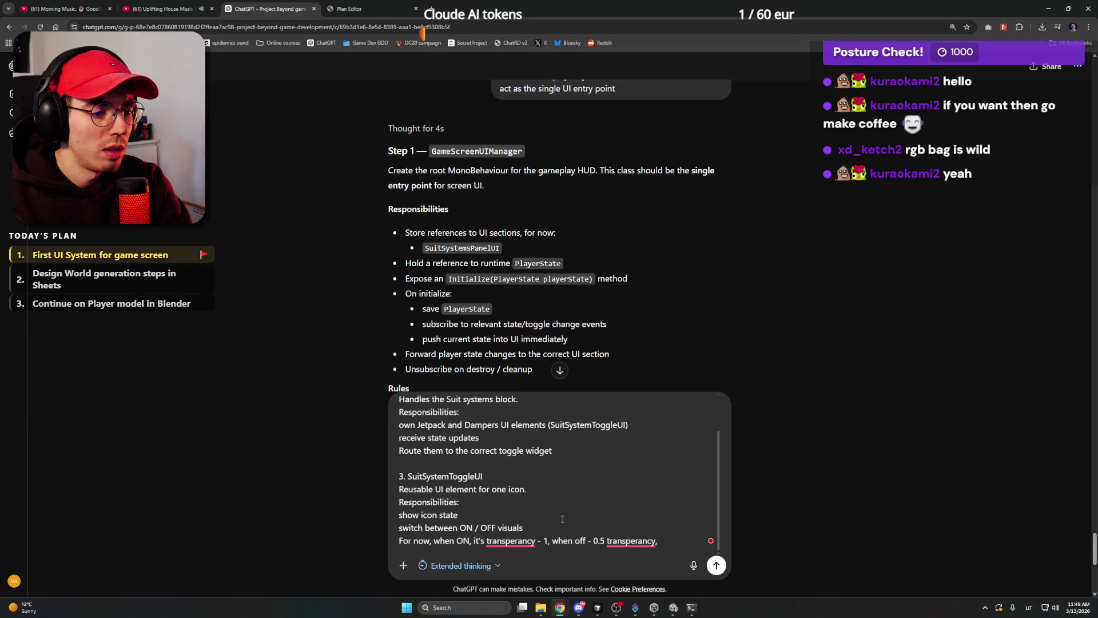
key(BackSpace)
key(BackSpace)
key(ctrl+Left)
key(Left)
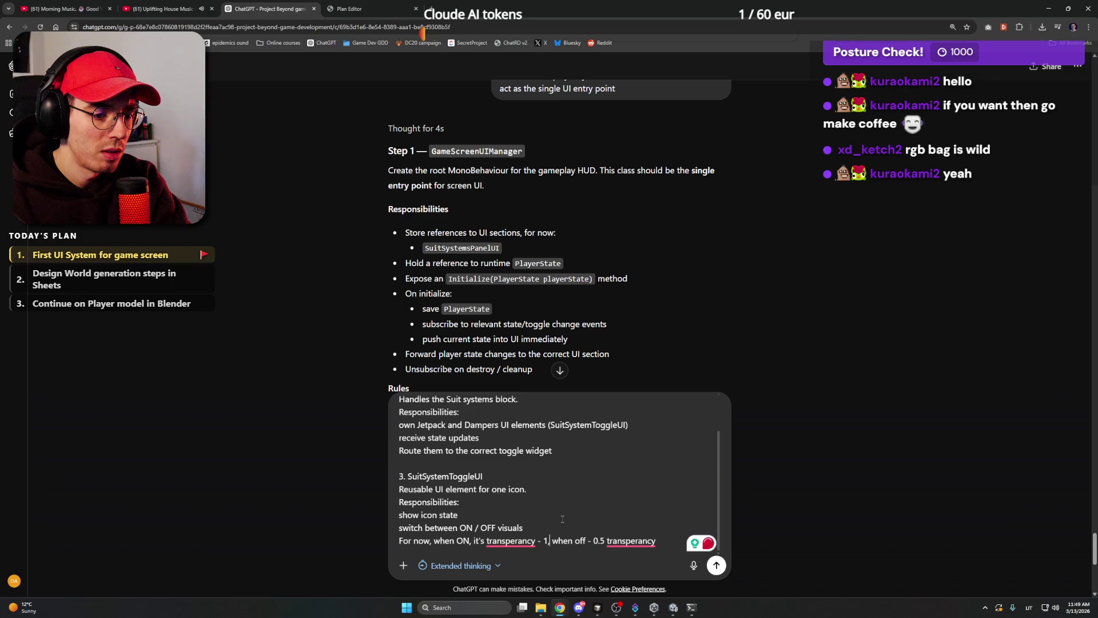
text(and color w)
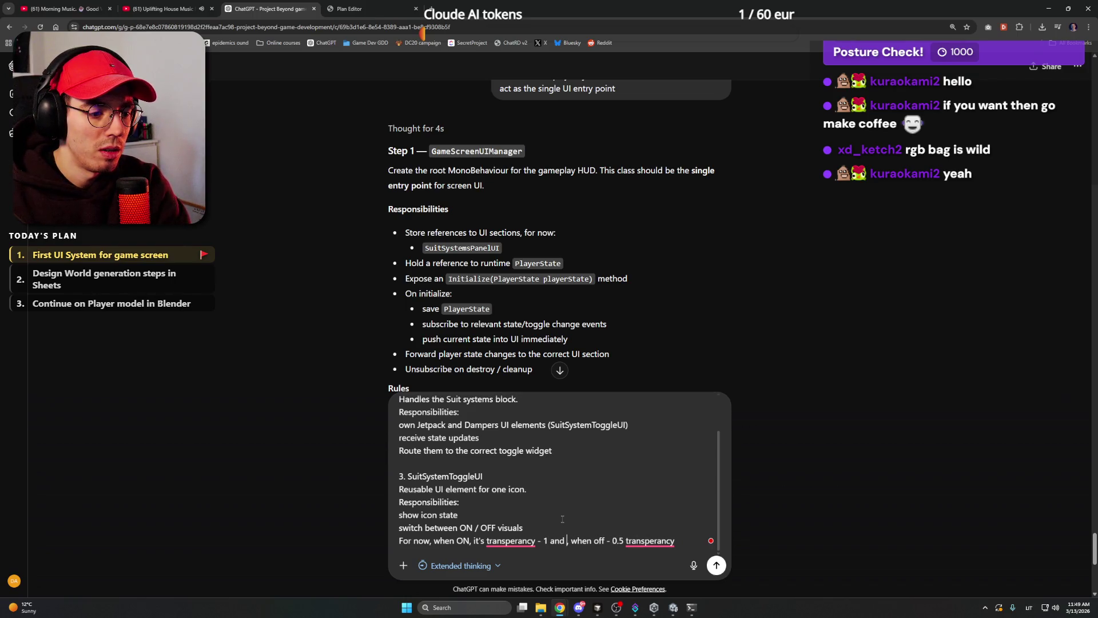
text(hite)
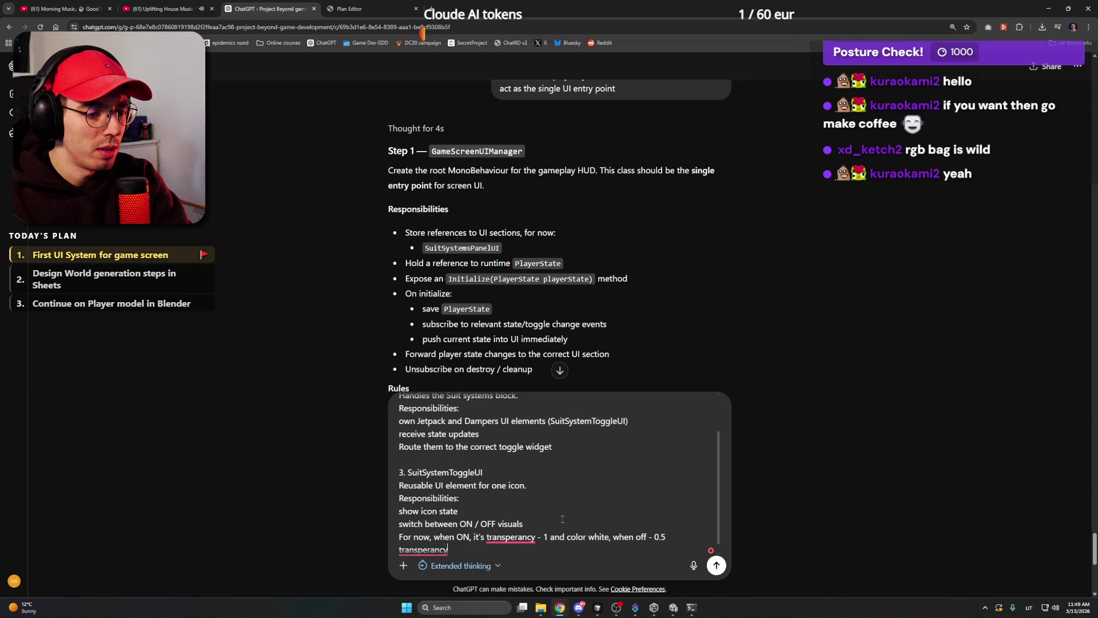
text(, when off - 0.5 transperancy, and colo)
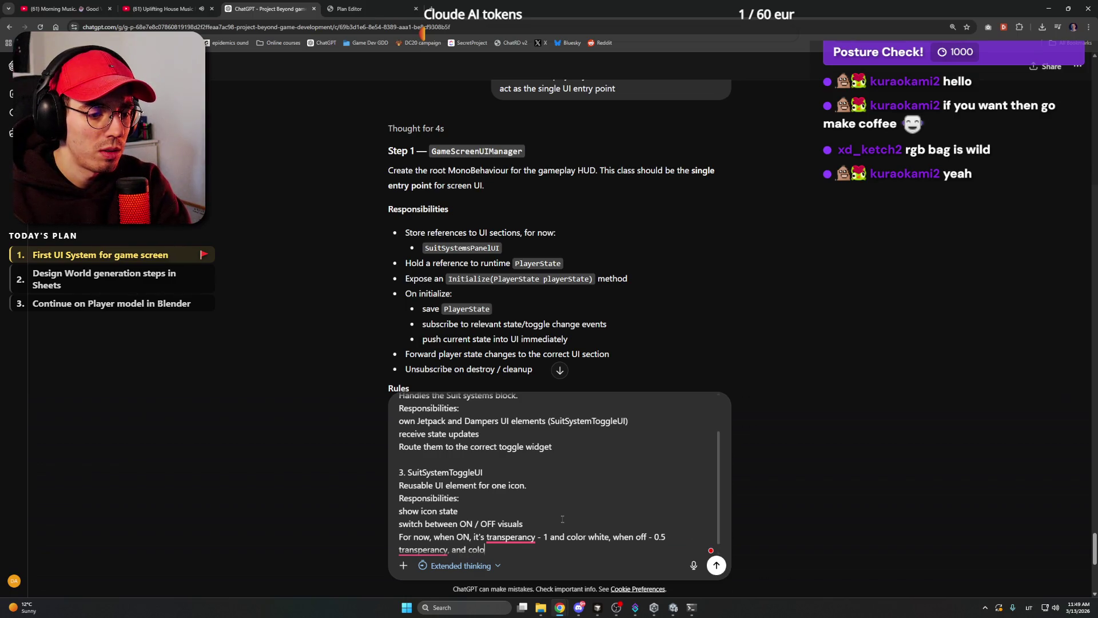
text(r red)
Accept the spelling fixes for both 'transparency' words and the comma after 'off'.
click(528, 472)
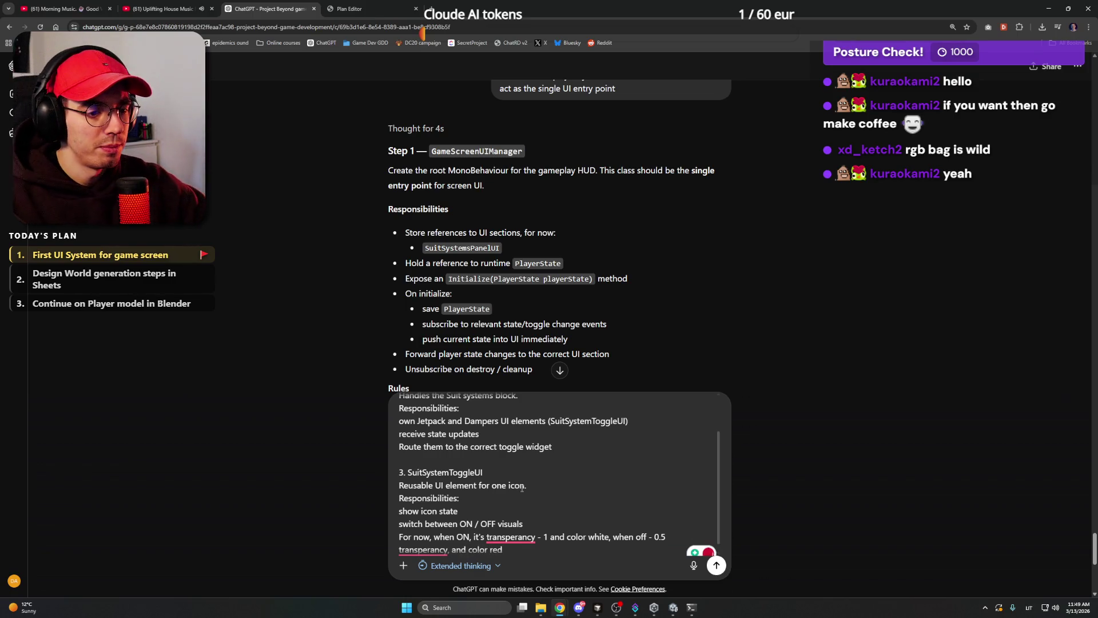
scroll(528, 472, up, 5)
scroll(496, 454, down, 5)
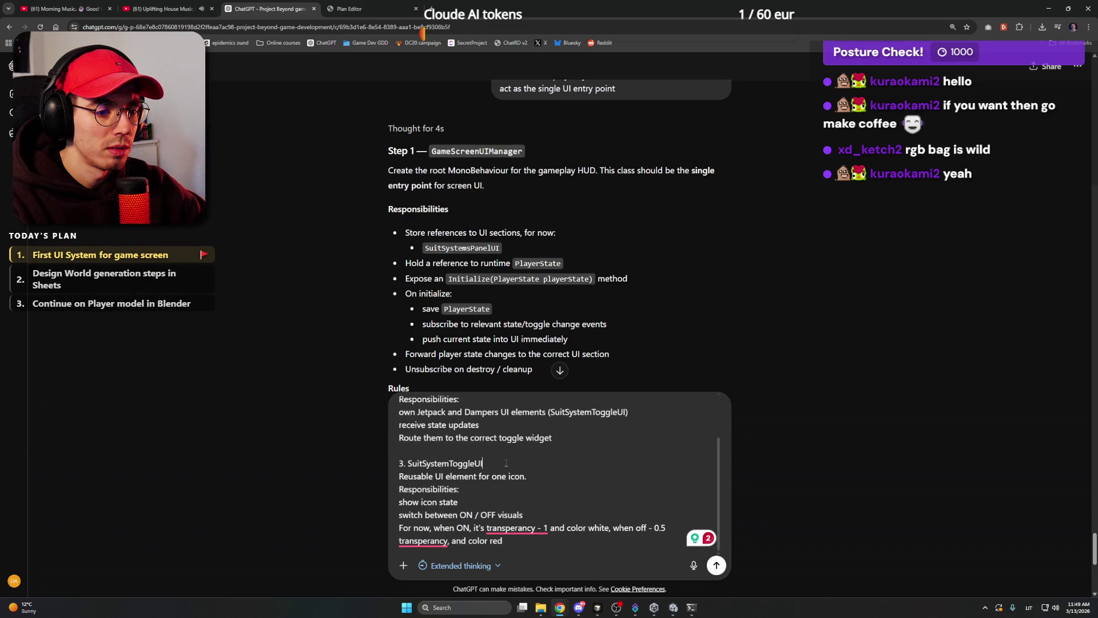
mouse_move(525, 525)
click(507, 467)
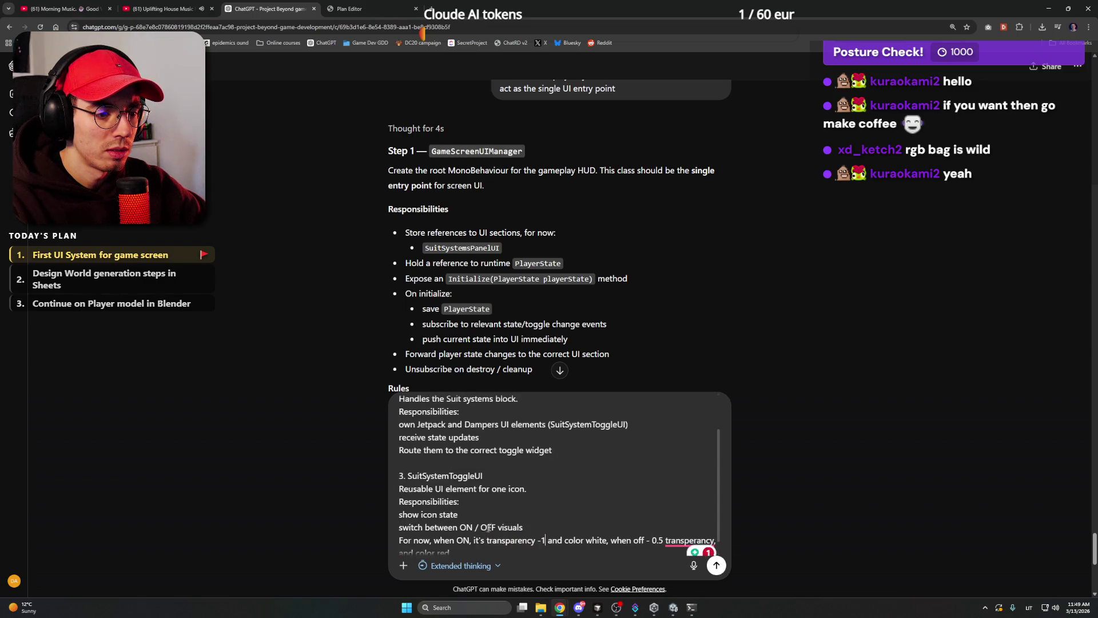
mouse_move(686, 541)
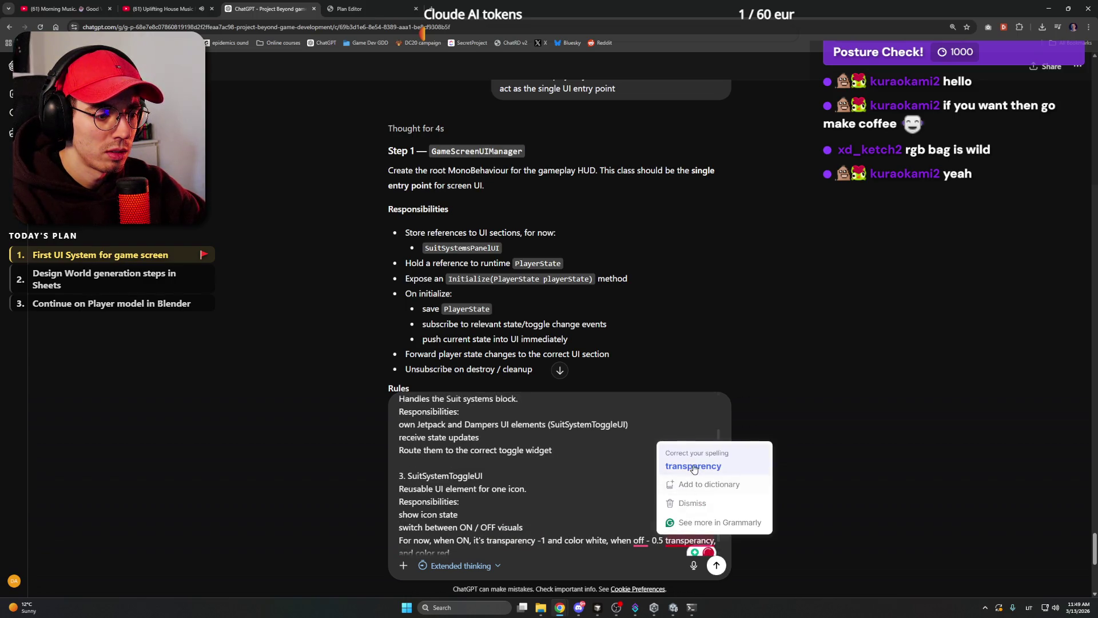
click(695, 464)
mouse_move(645, 541)
click(635, 481)
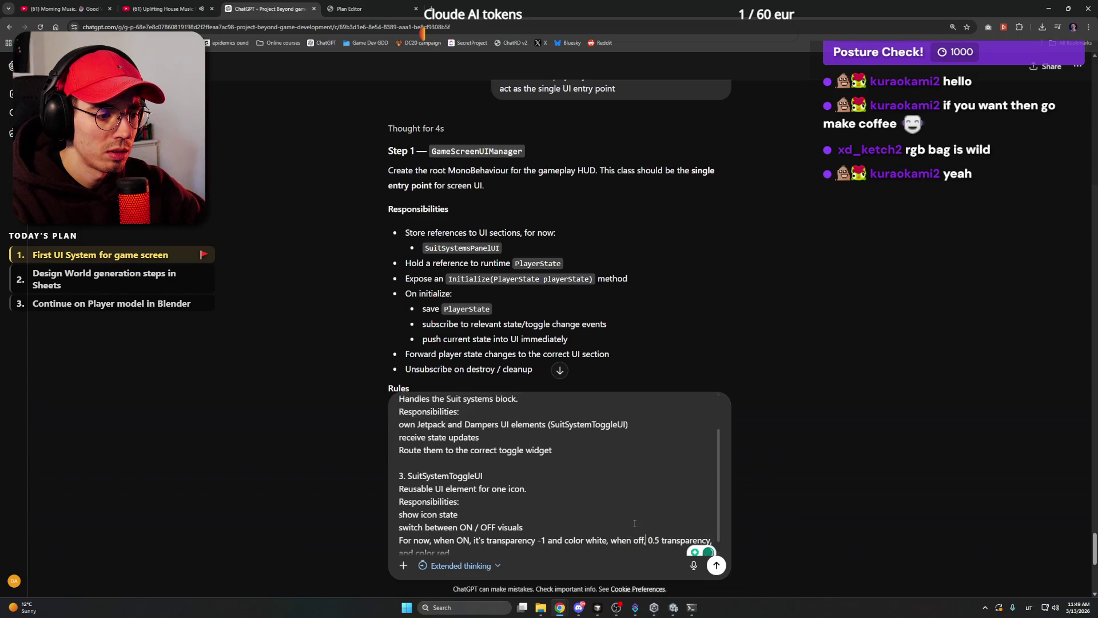
Change the ON transparency value to '1.0,'.
scroll(641, 520, down, 2)
click(542, 527)
key(BackSpace)
text(.0,)
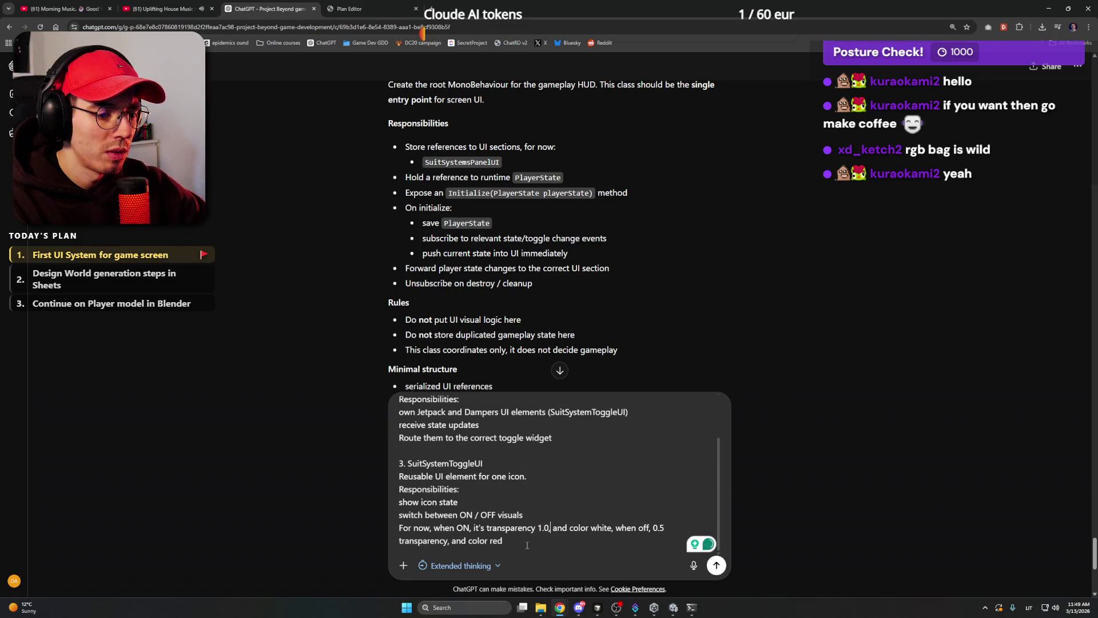
scroll(527, 545, up, 2)
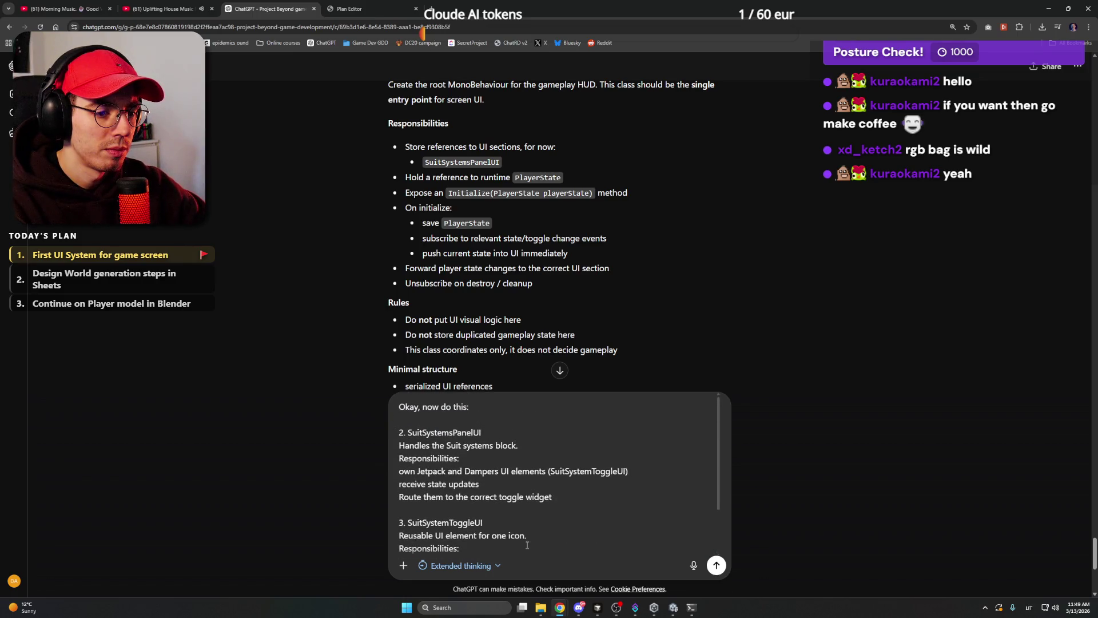
Add the intro 'Concise instructions for coding this: No real code examples, but instructions and acceptance criteria.'.
click(509, 409)
text(.)
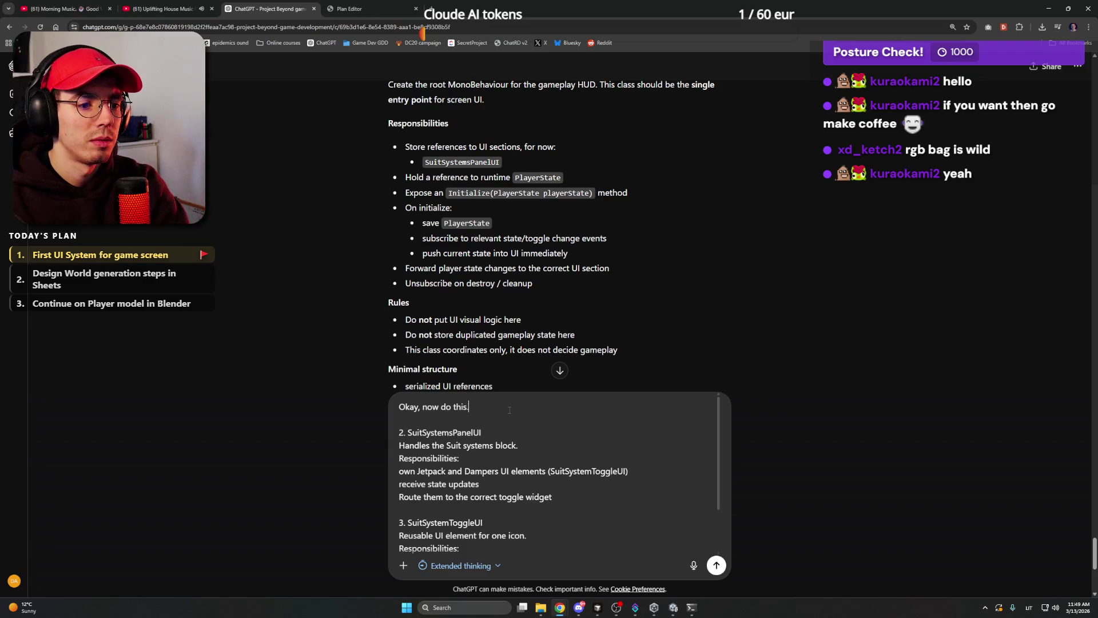
text(Condenced instructions for coding this: No real code e)
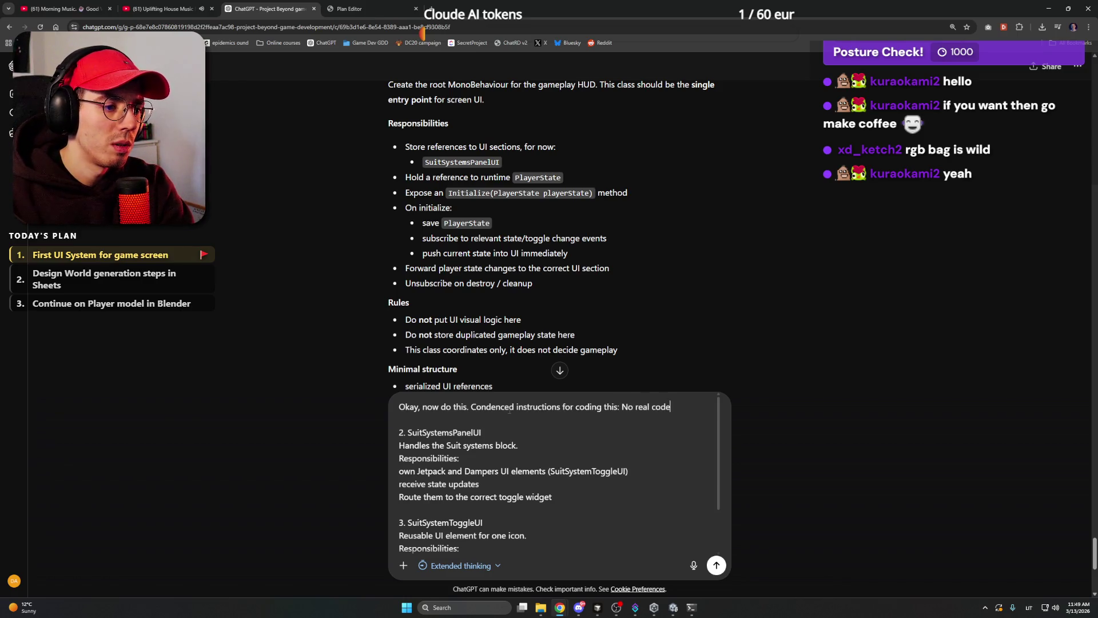
text(xamples, but )
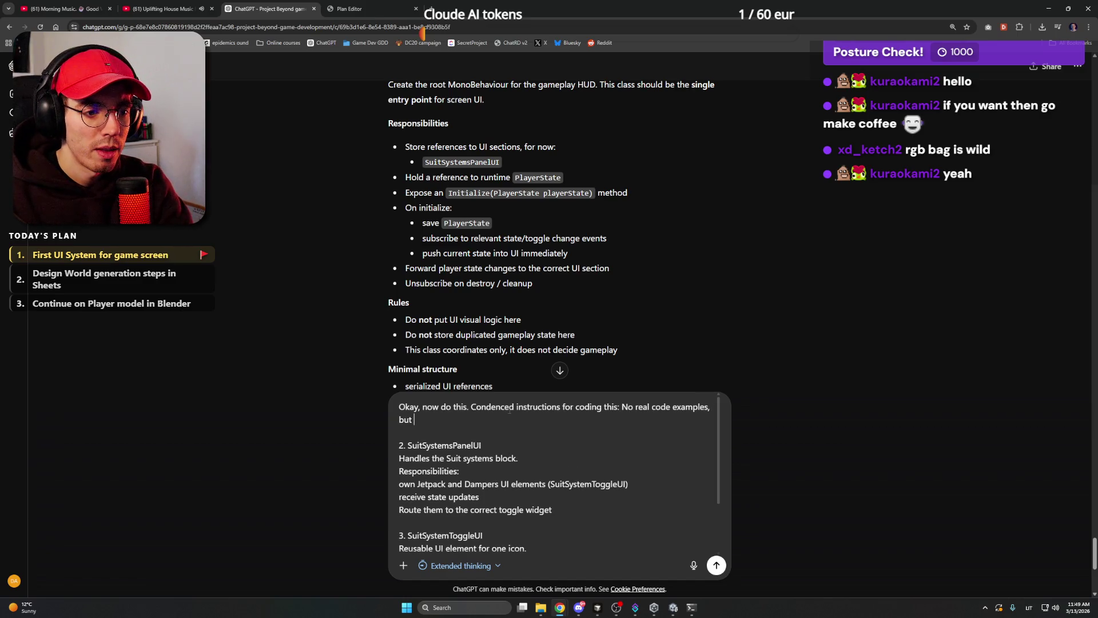
text(instructions and acceptence criteria.)
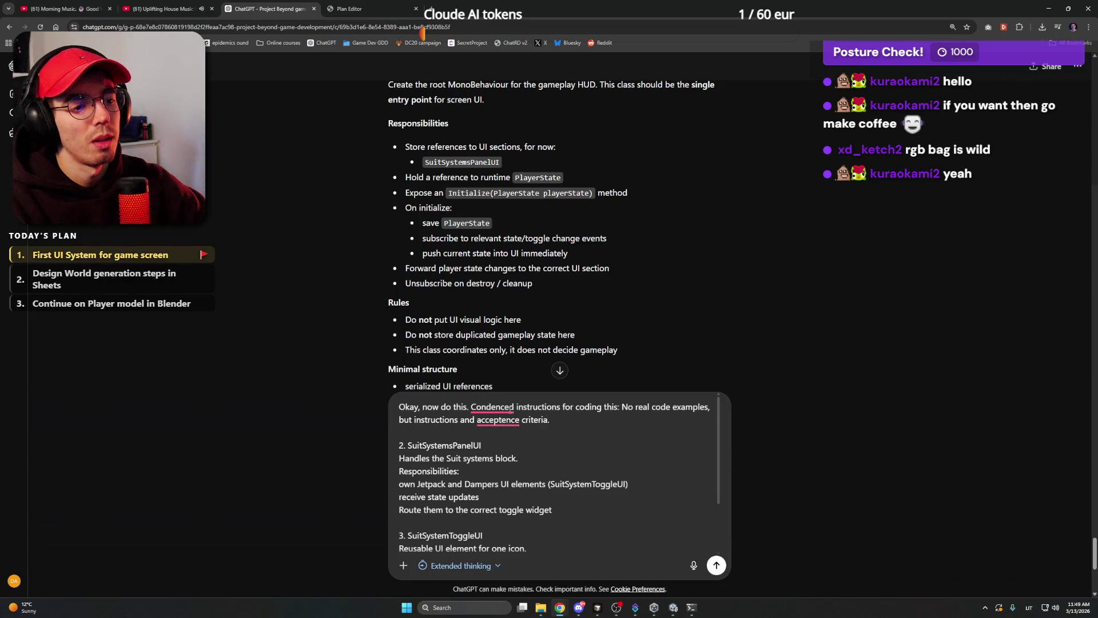
mouse_move(511, 408)
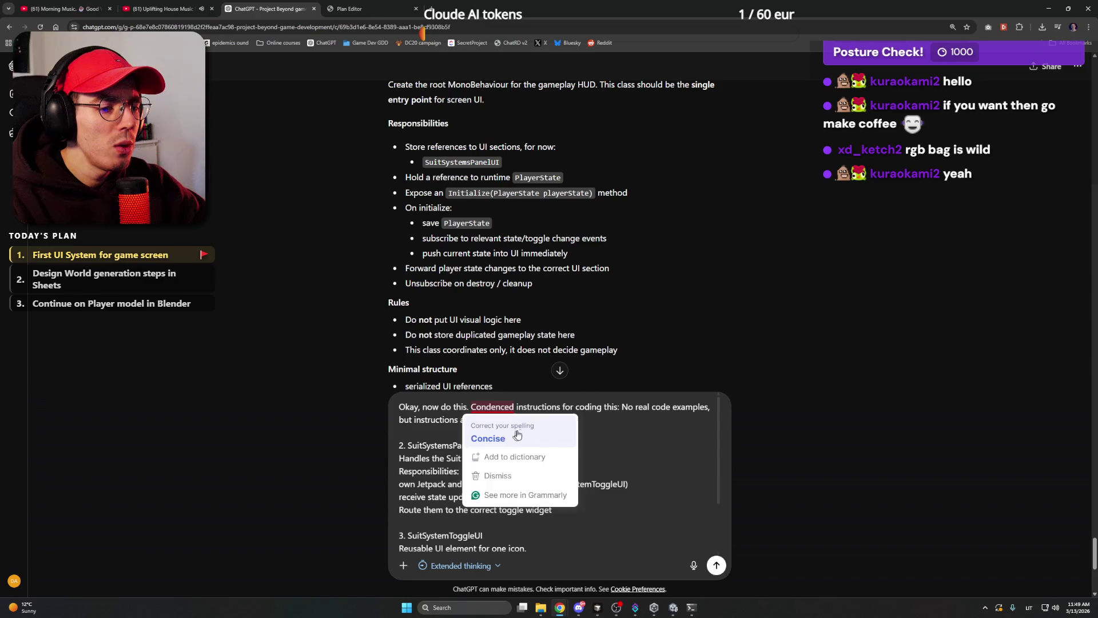
click(518, 436)
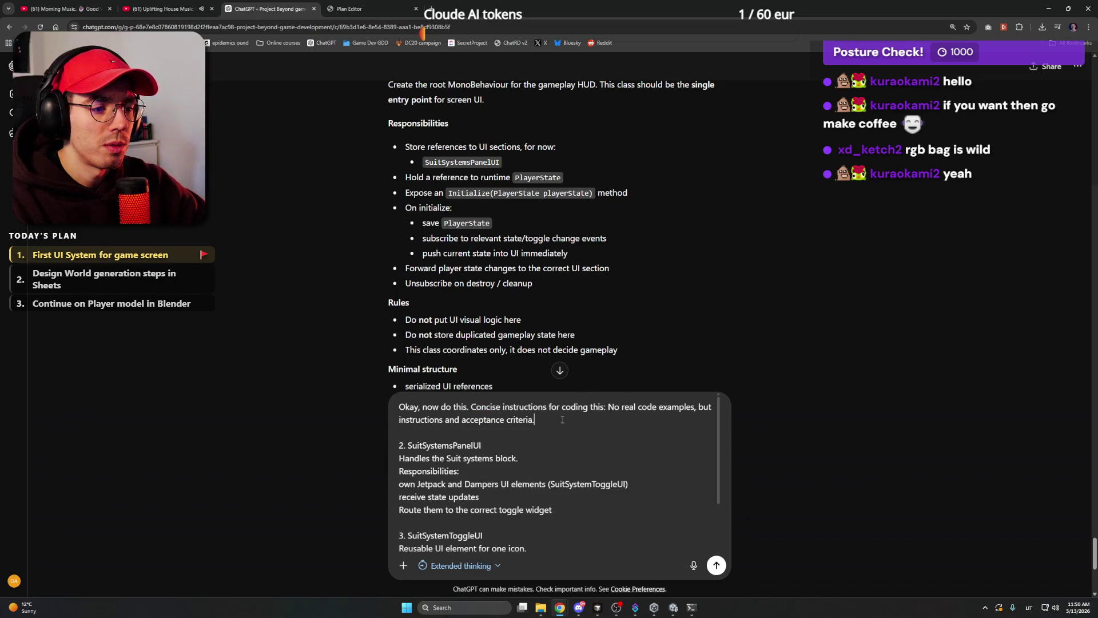
Send the prompt to ChatGPT.
scroll(562, 419, down, 3)
click(542, 450)
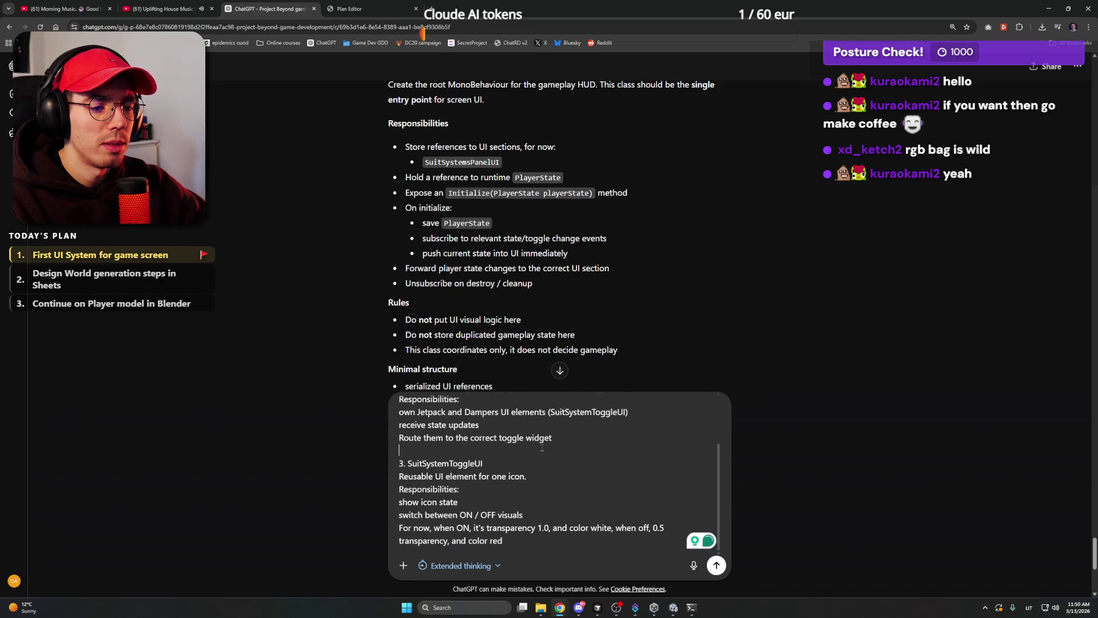
key(Return)
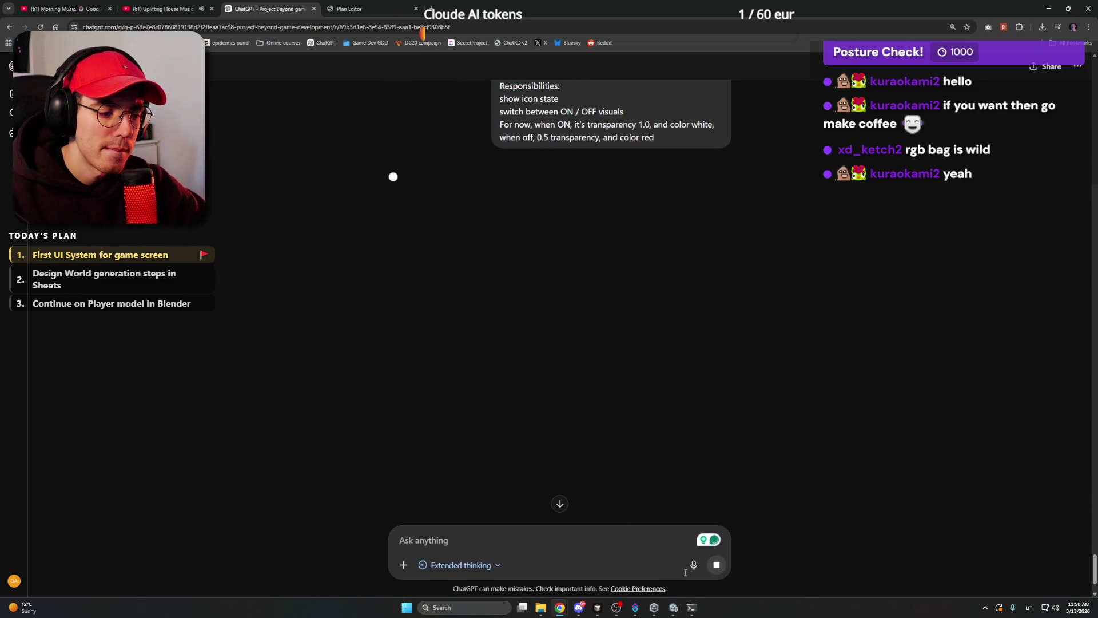
In Unity, leave the suit systems UI panel deselected in the Scene view.
mouse_move(677, 610)
click(646, 534)
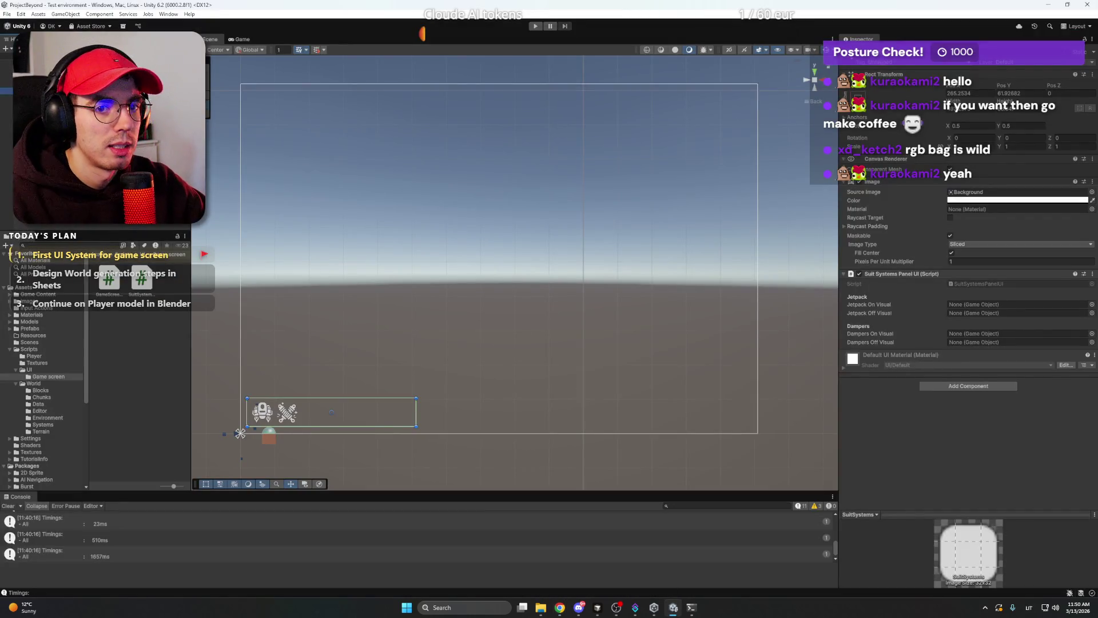
click(240, 433)
click(240, 433)
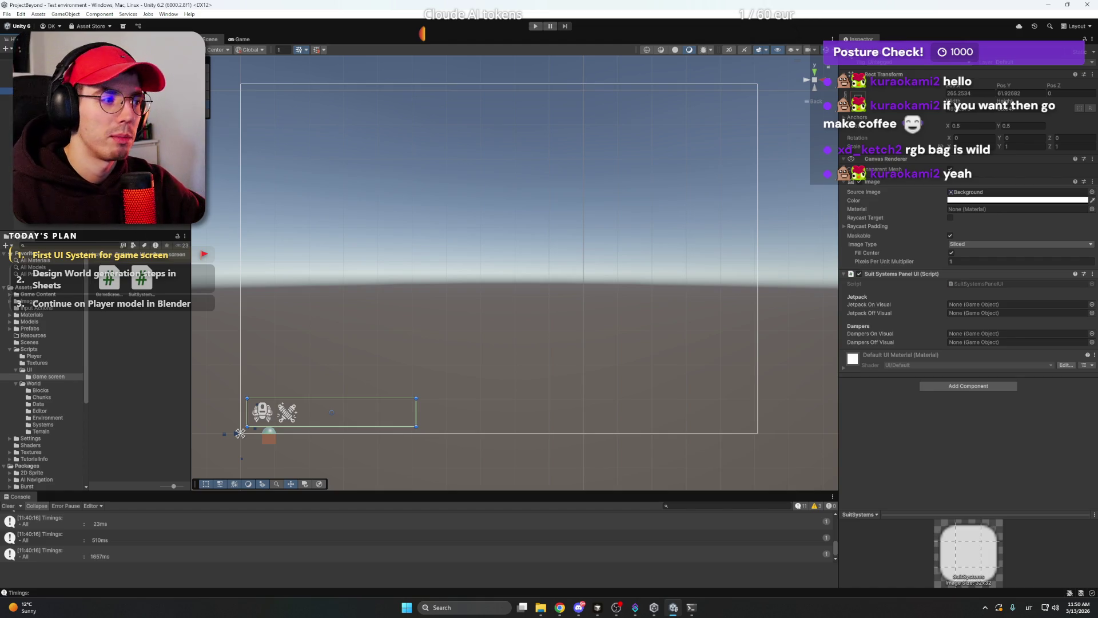
click(240, 433)
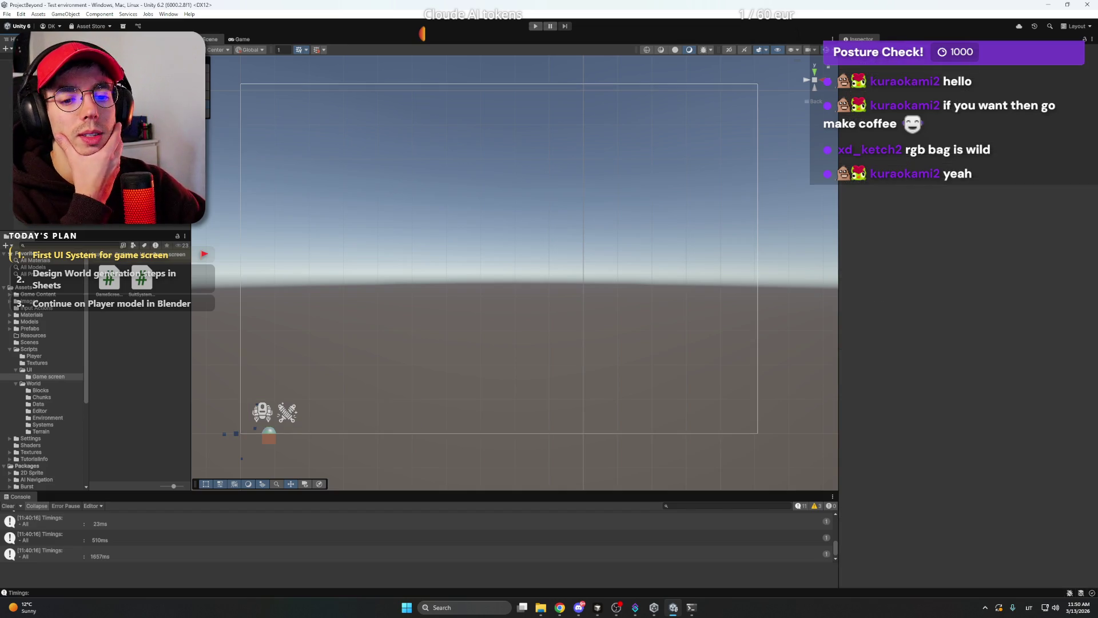
Bring Chrome forward on the Stream Plan Editor page.
mouse_move(560, 607)
click(557, 564)
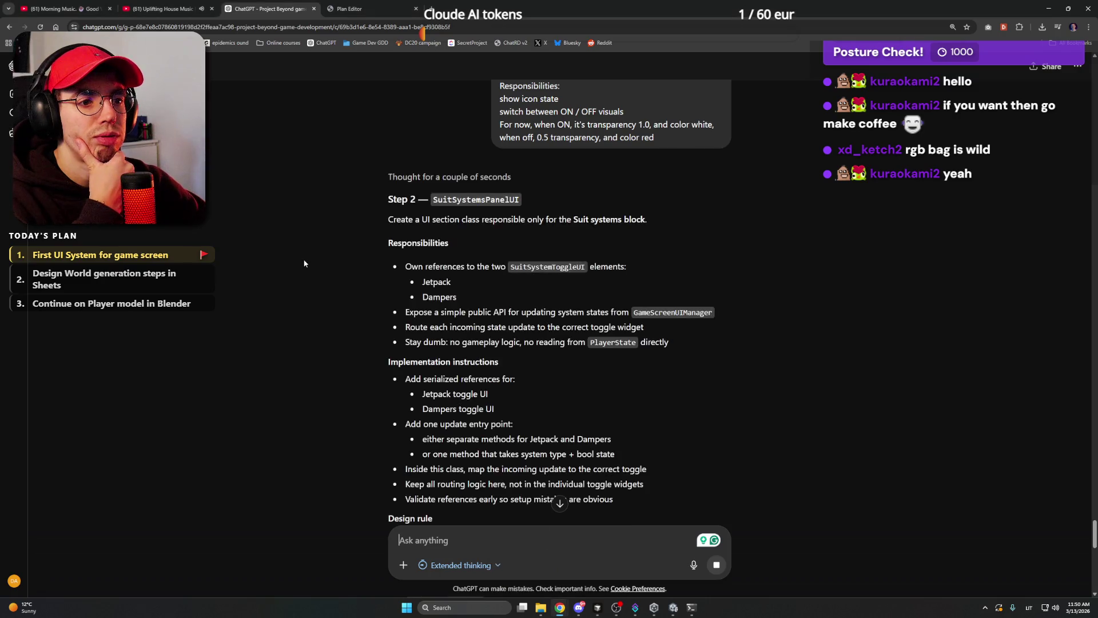
click(342, 6)
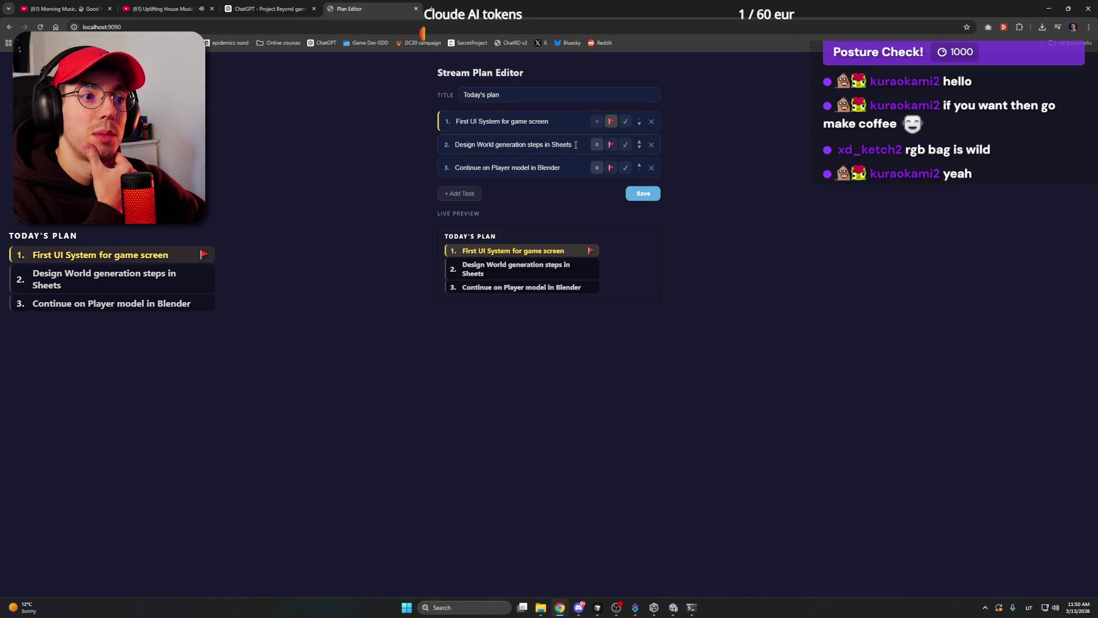
Glance between the Plan Editor, Unity and ChatGPT, ending on the SuitSystemsPanelUI conversation.
click(269, 8)
click(359, 5)
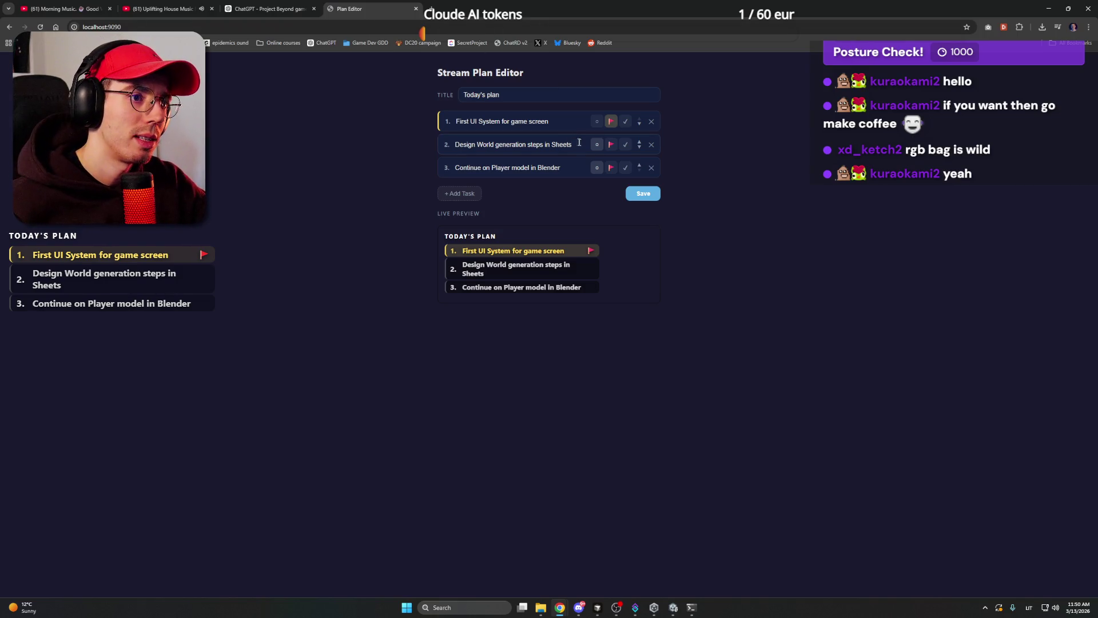
key(alt+Tab)
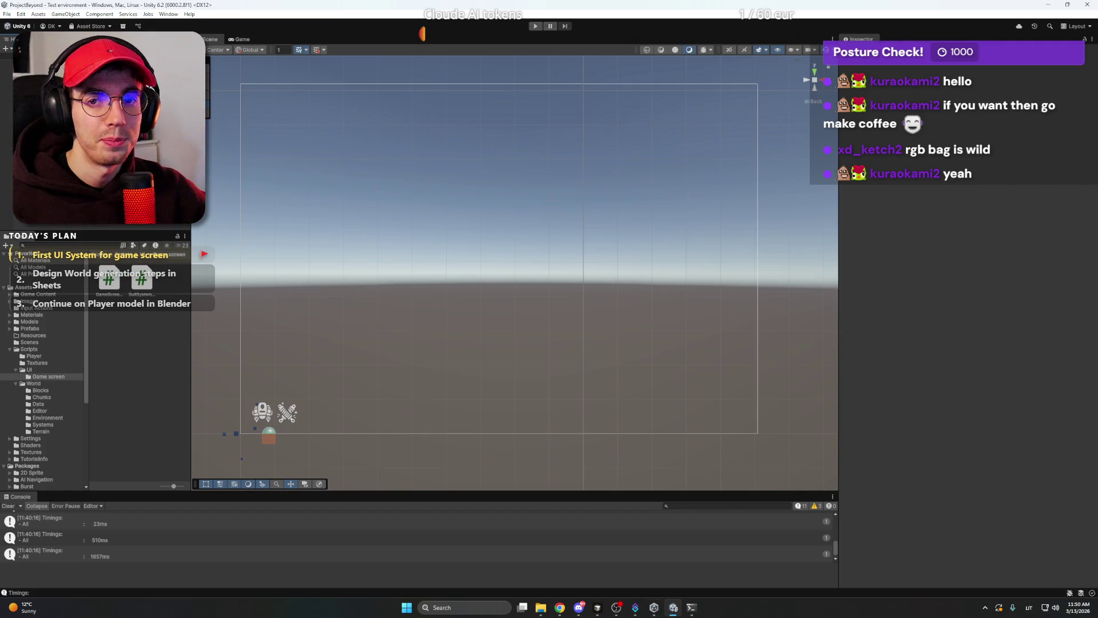
click(560, 608)
click(360, 6)
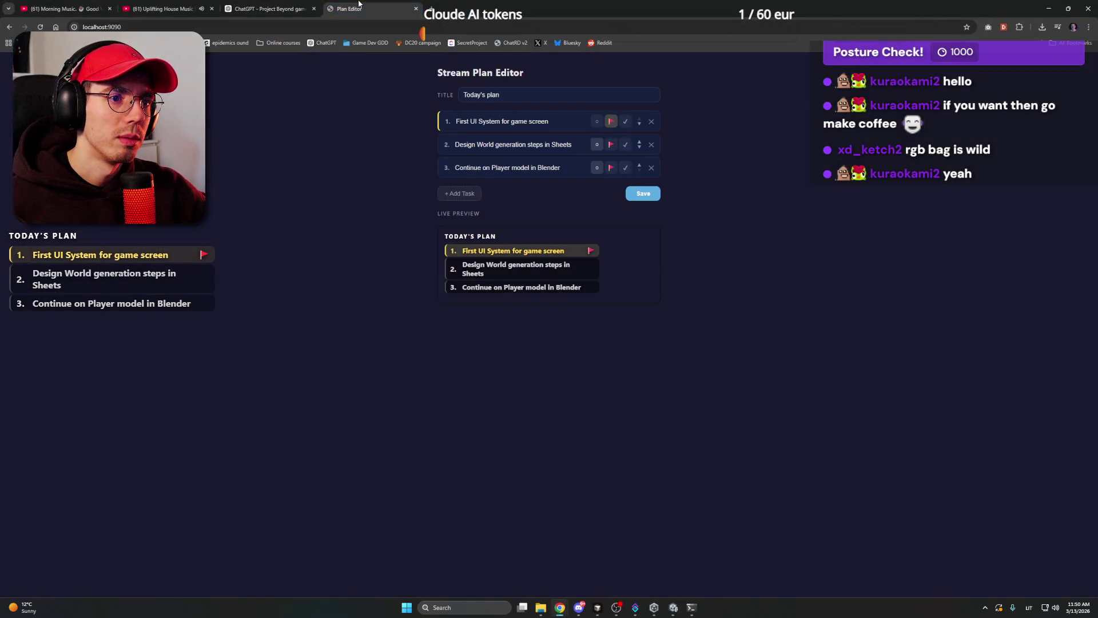
click(269, 8)
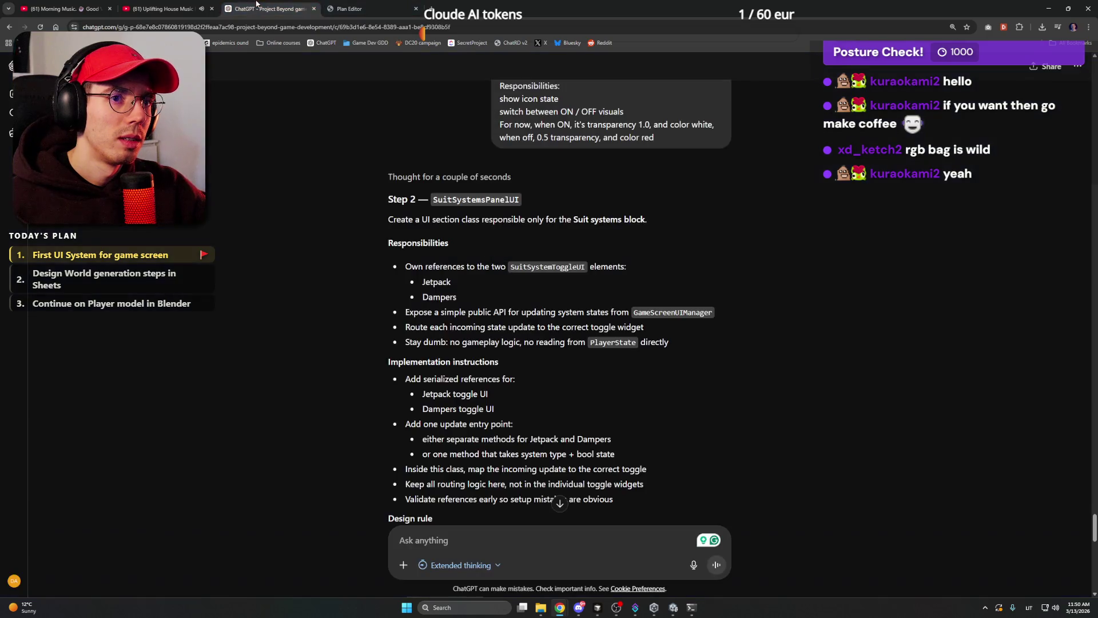
Review and copy ChatGPT's Step 2 SuitSystemsPanelUI instructions.
click(1049, 10)
mouse_move(620, 610)
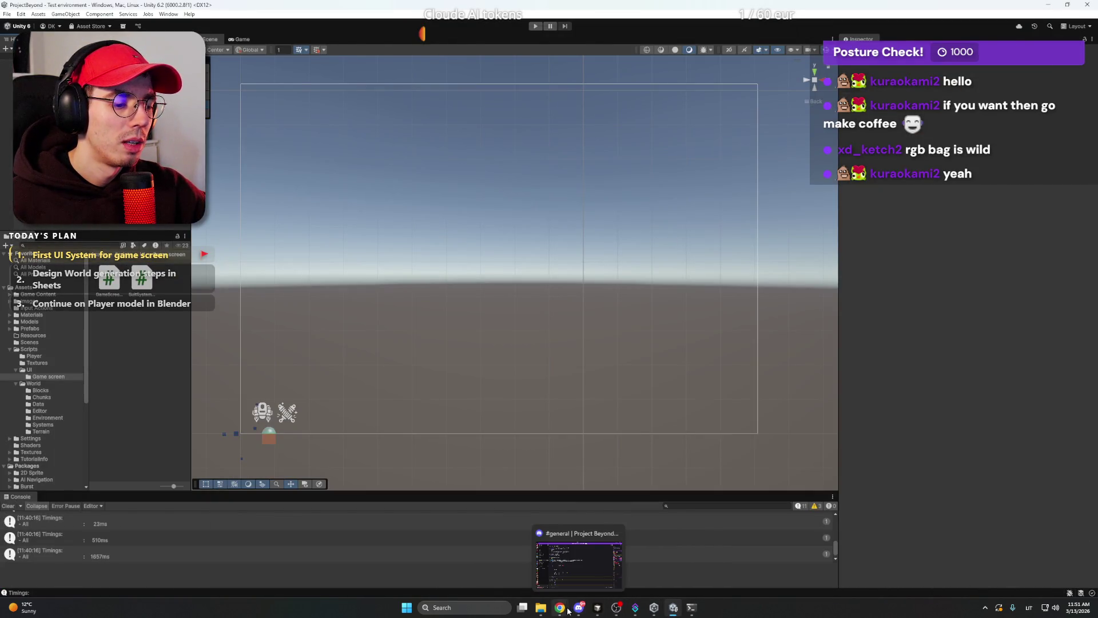
mouse_move(560, 608)
click(548, 579)
scroll(297, 327, down, 15)
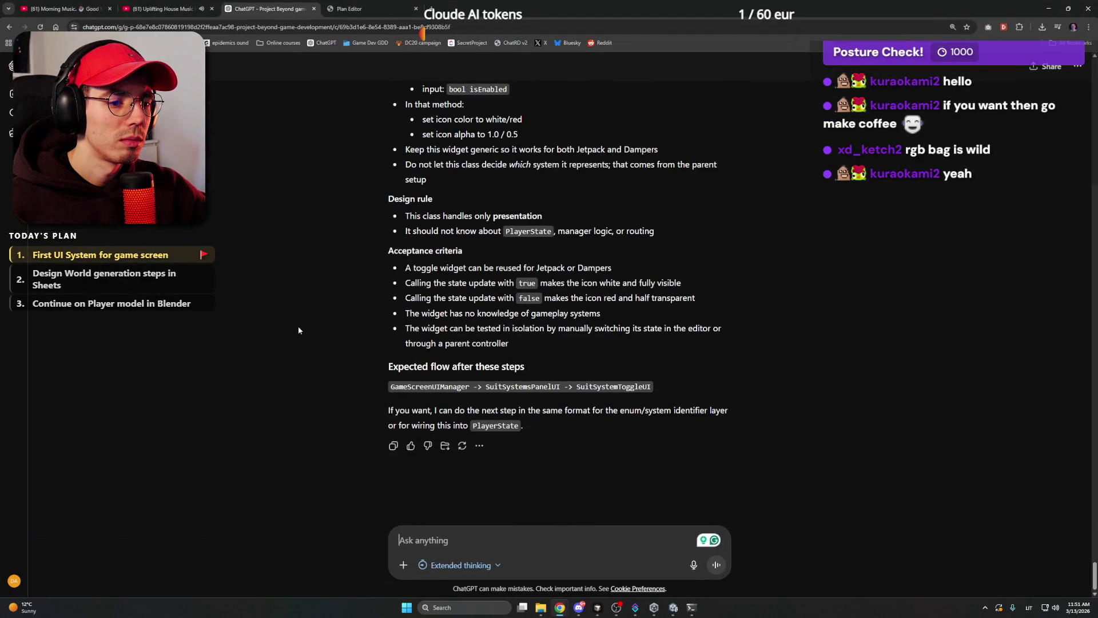
scroll(298, 330, up, 10)
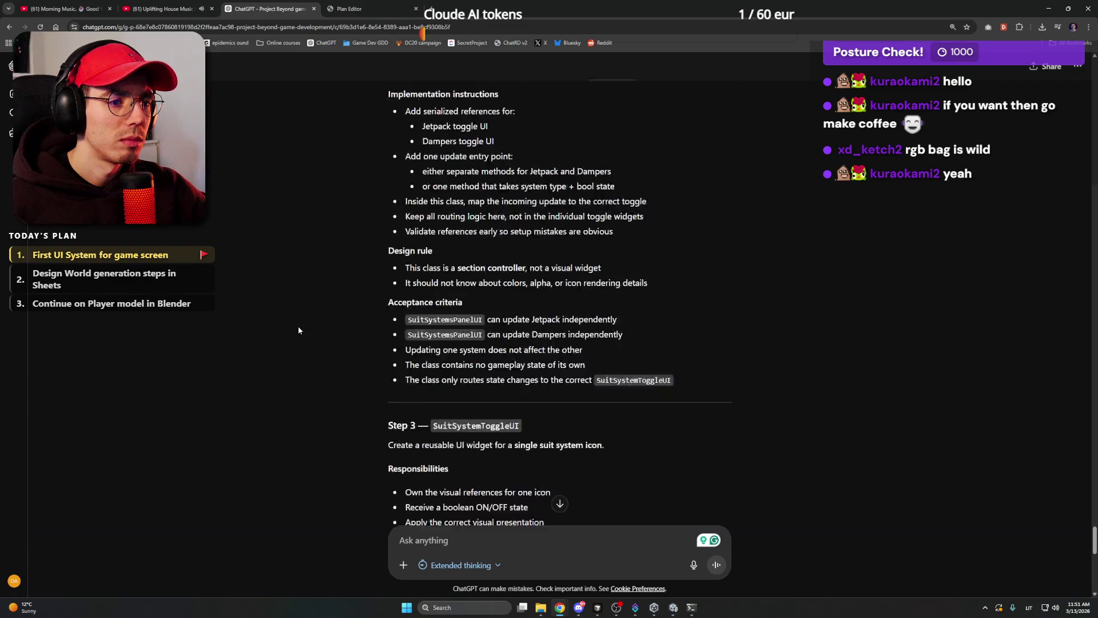
scroll(298, 330, down, 10)
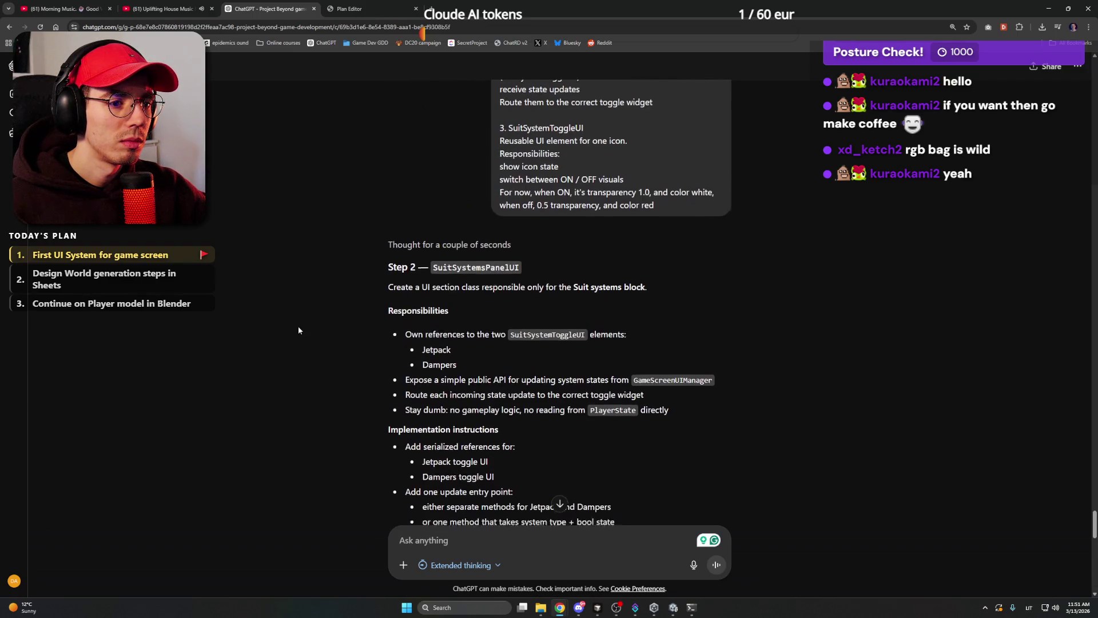
click(393, 445)
Switch to Cursor and focus the agent chat input.
click(1048, 8)
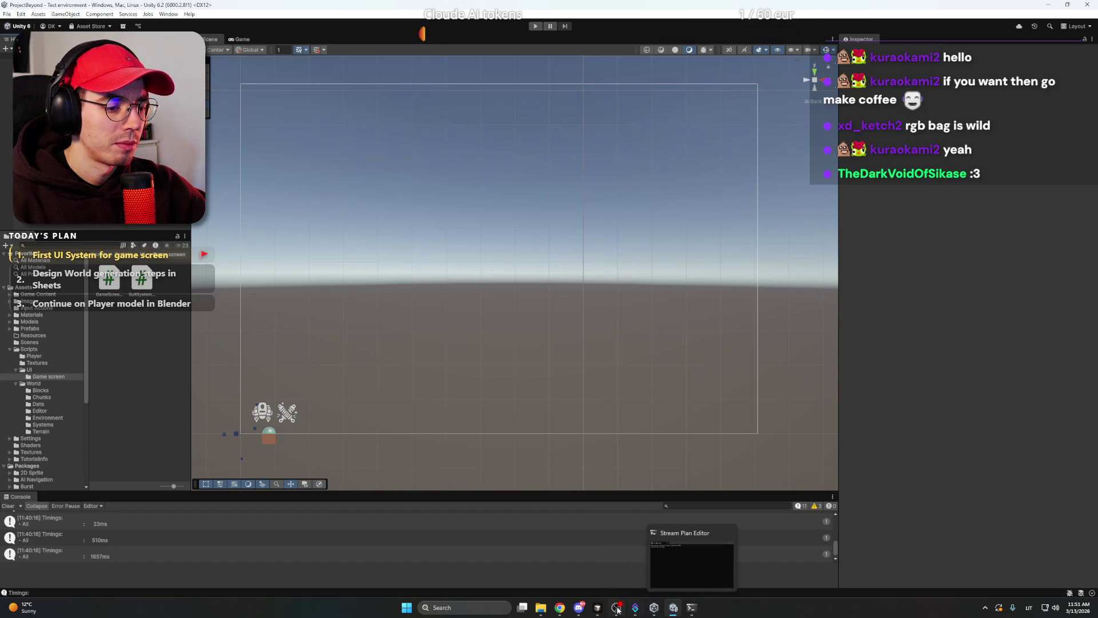
click(598, 608)
click(918, 541)
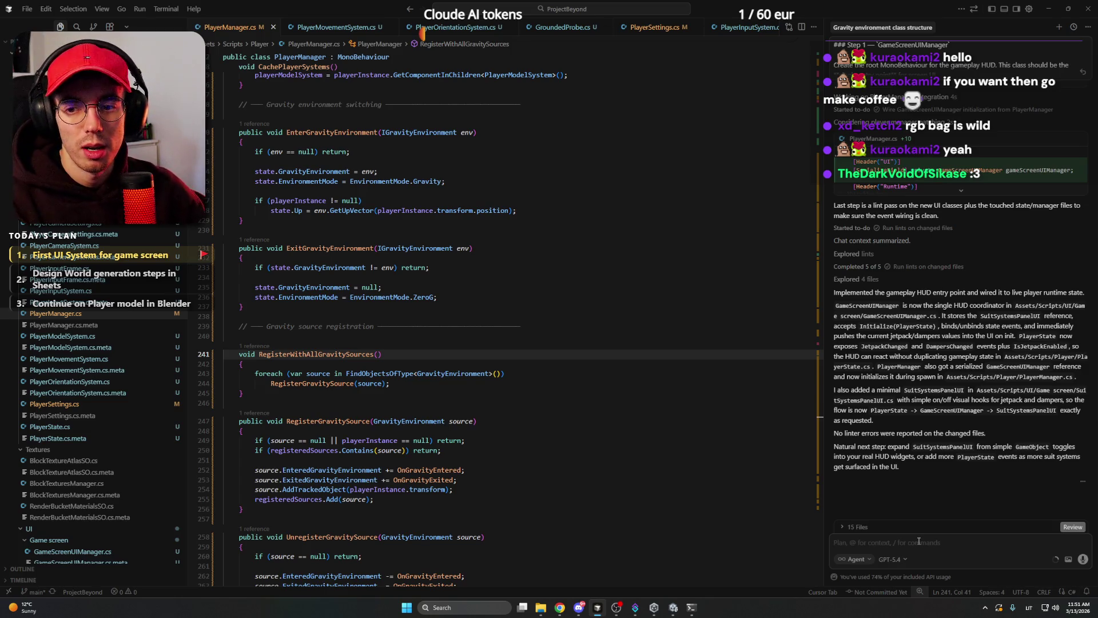
Paste the Suit systems panel instructions into Cursor's agent chat.
click(537, 323)
scroll(544, 326, down, 10)
scroll(547, 327, up, 16)
click(525, 257)
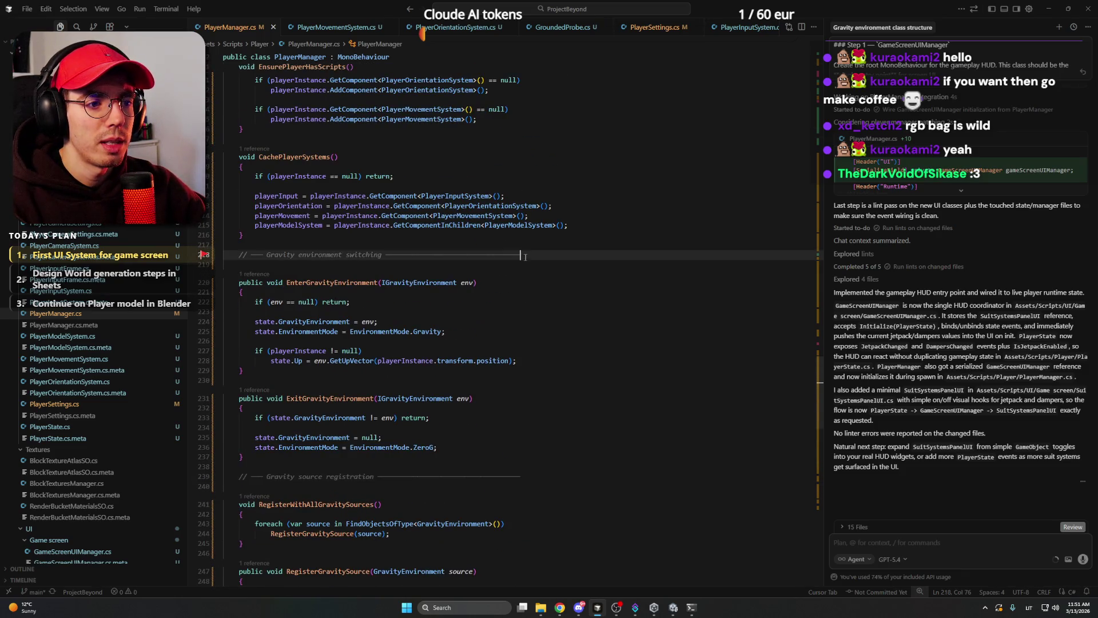
key(shift+Home)
click(529, 257)
click(932, 542)
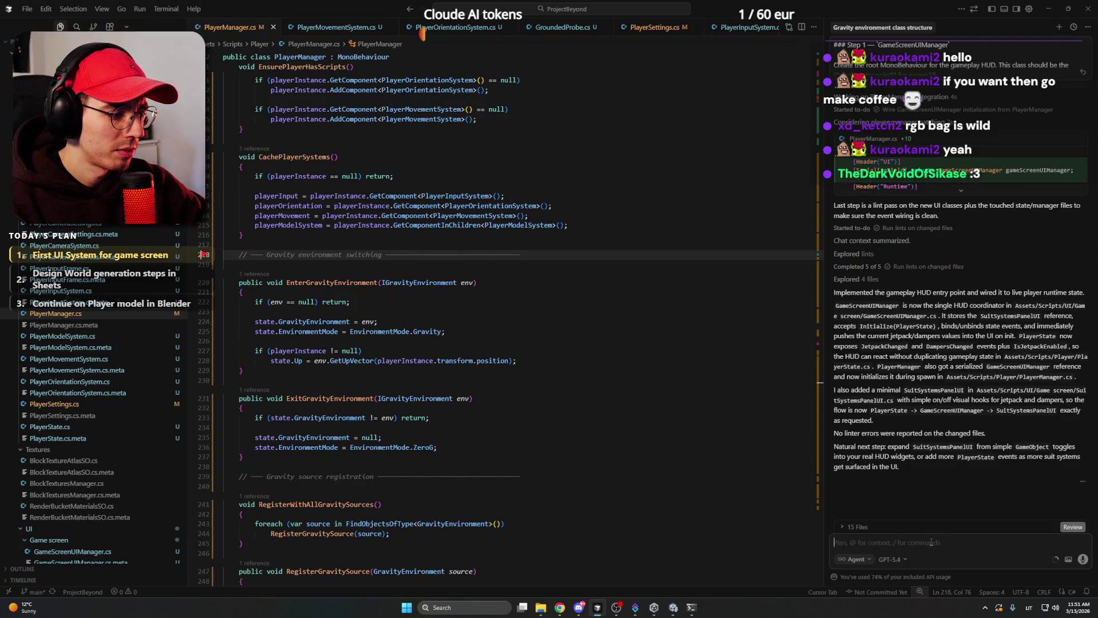
mouse_move(560, 607)
click(559, 539)
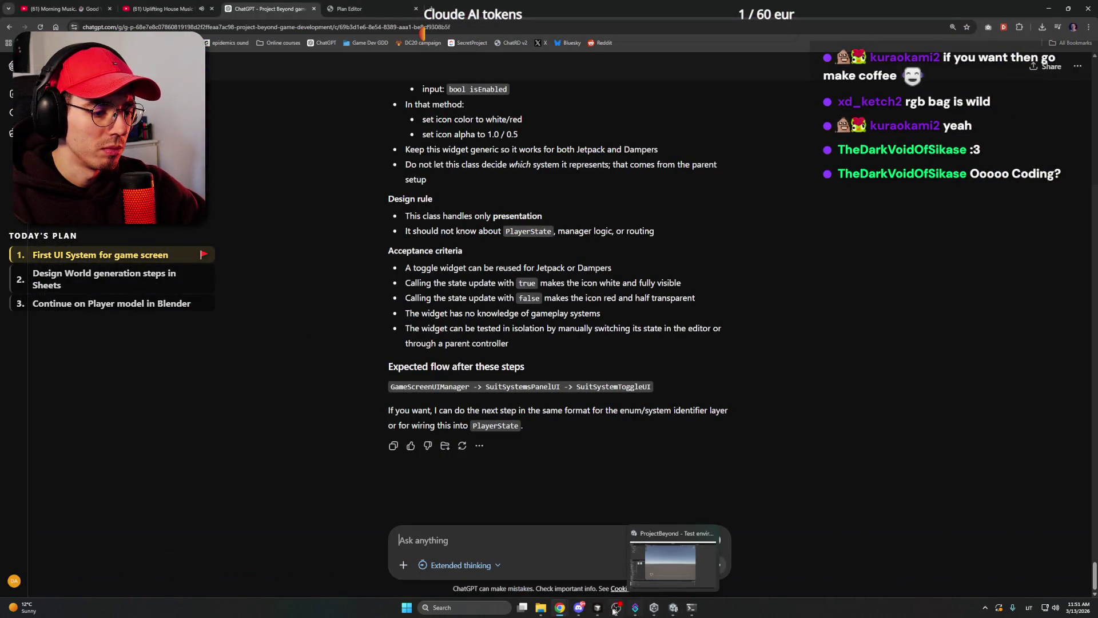
click(597, 607)
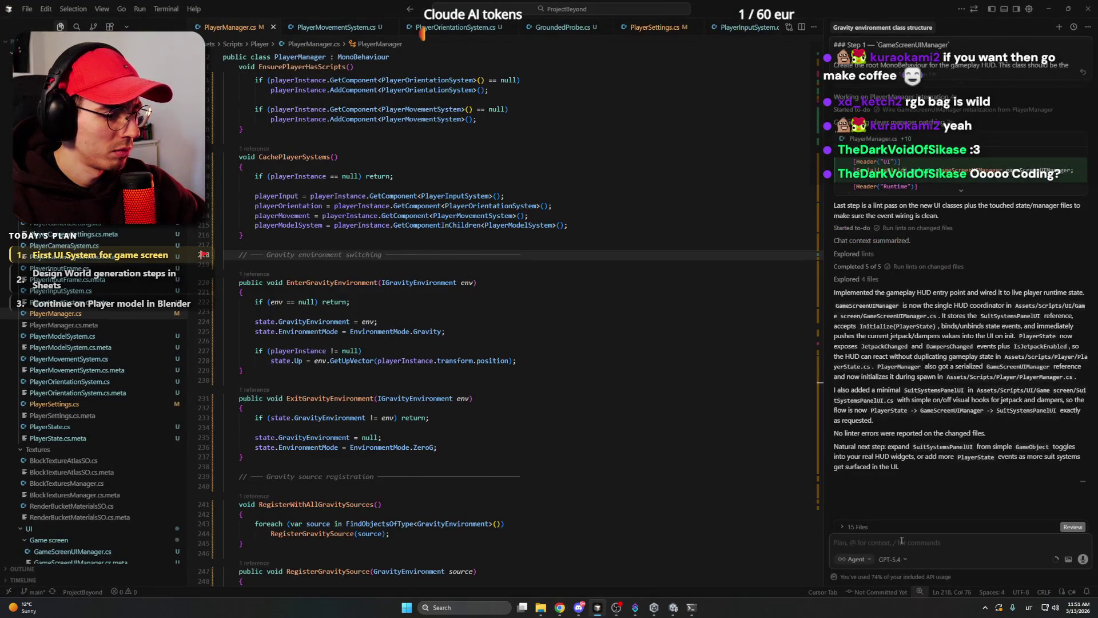
click(902, 541)
key(ctrl+v)
Select the gravity switching code on PlayerManager.cs lines 218–229 and return to ChatGPT.
mouse_move(559, 607)
click(589, 563)
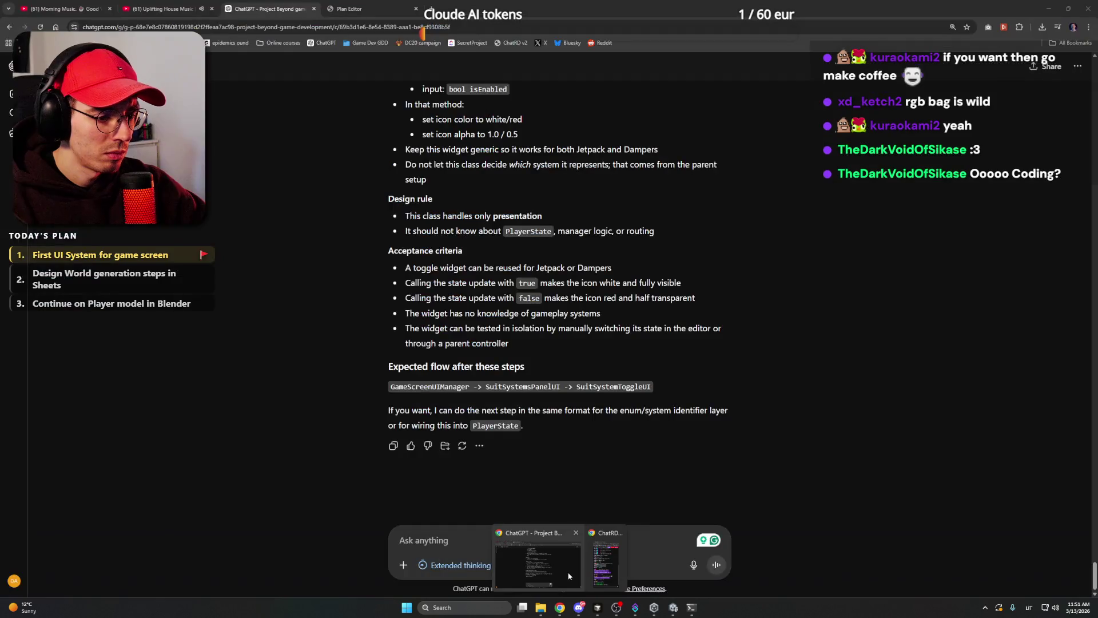
mouse_move(596, 611)
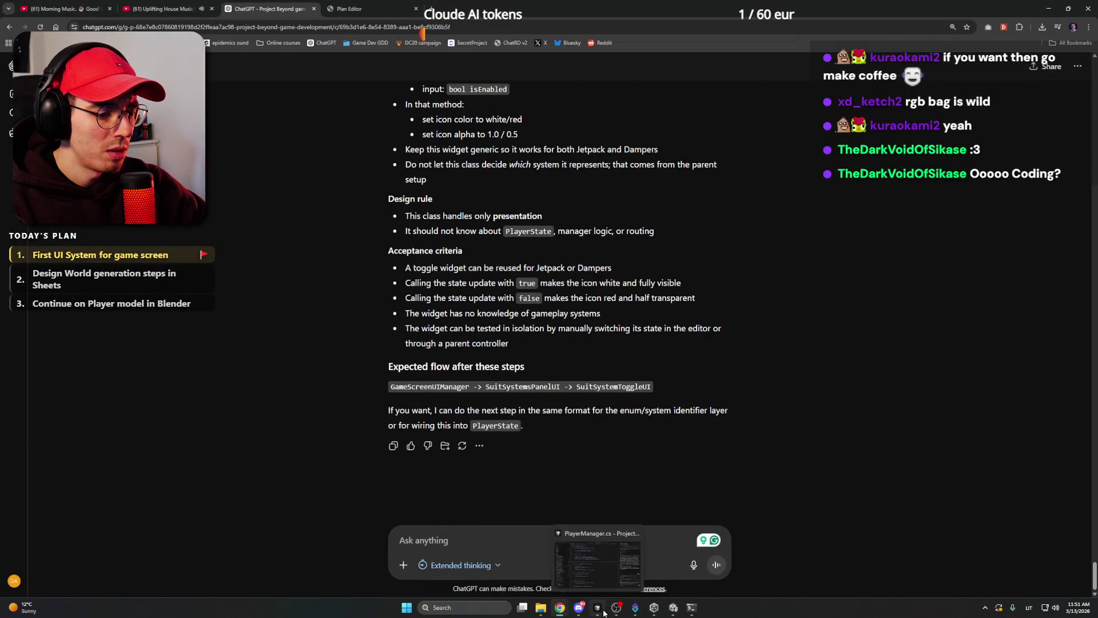
click(609, 566)
scroll(418, 300, down, 1)
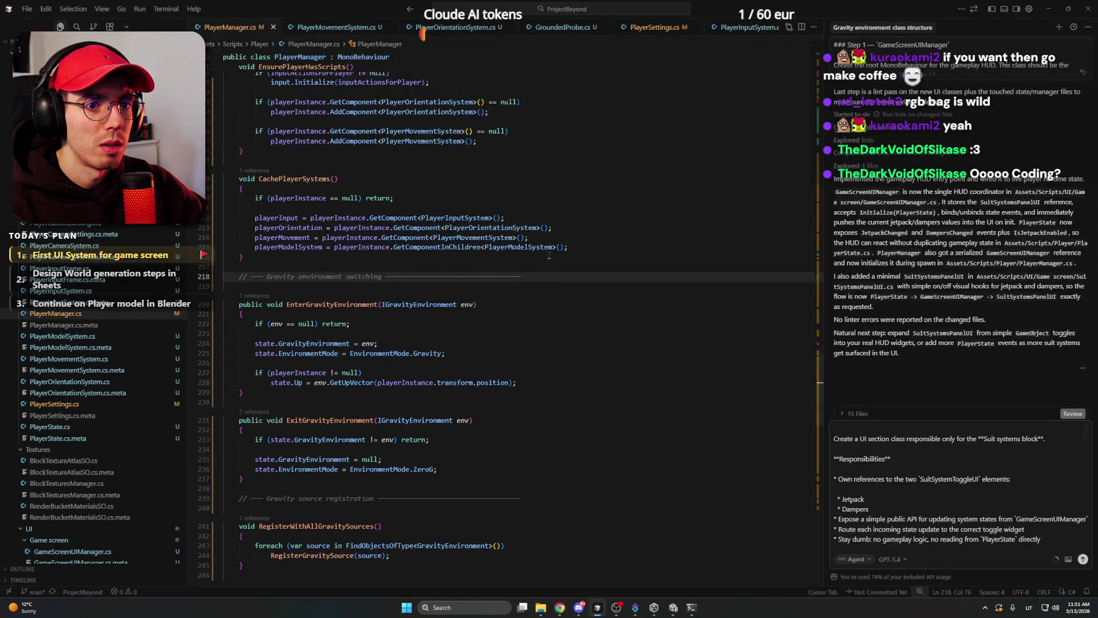
click(289, 348)
mouse_move(289, 347)
mouse_down()
mouse_move(251, 331)
mouse_move(202, 234)
mouse_up()
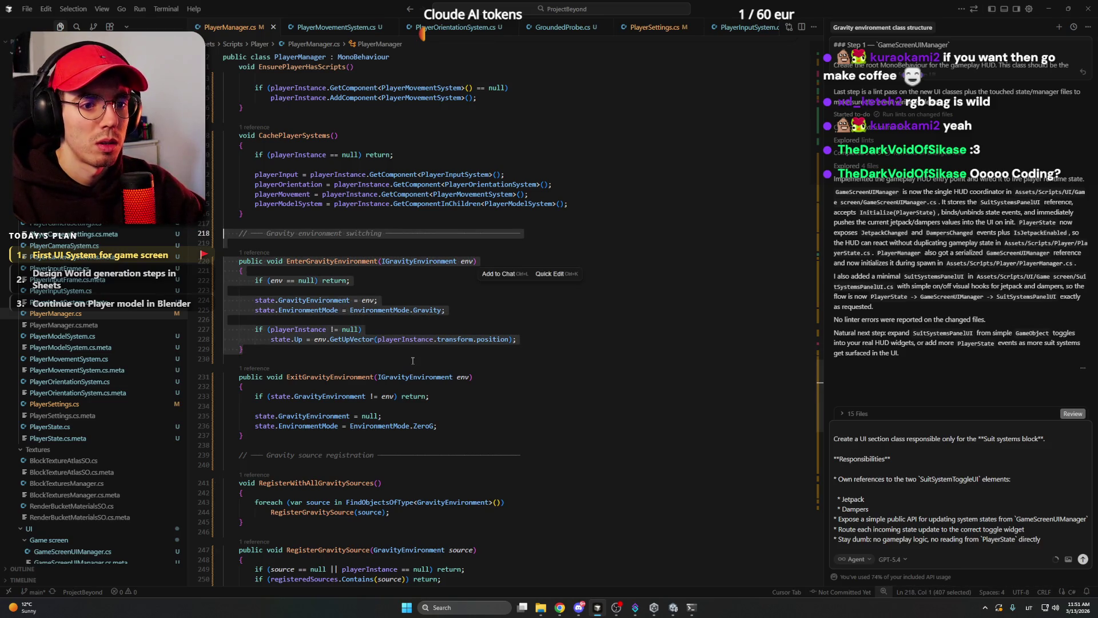
mouse_move(560, 607)
click(561, 559)
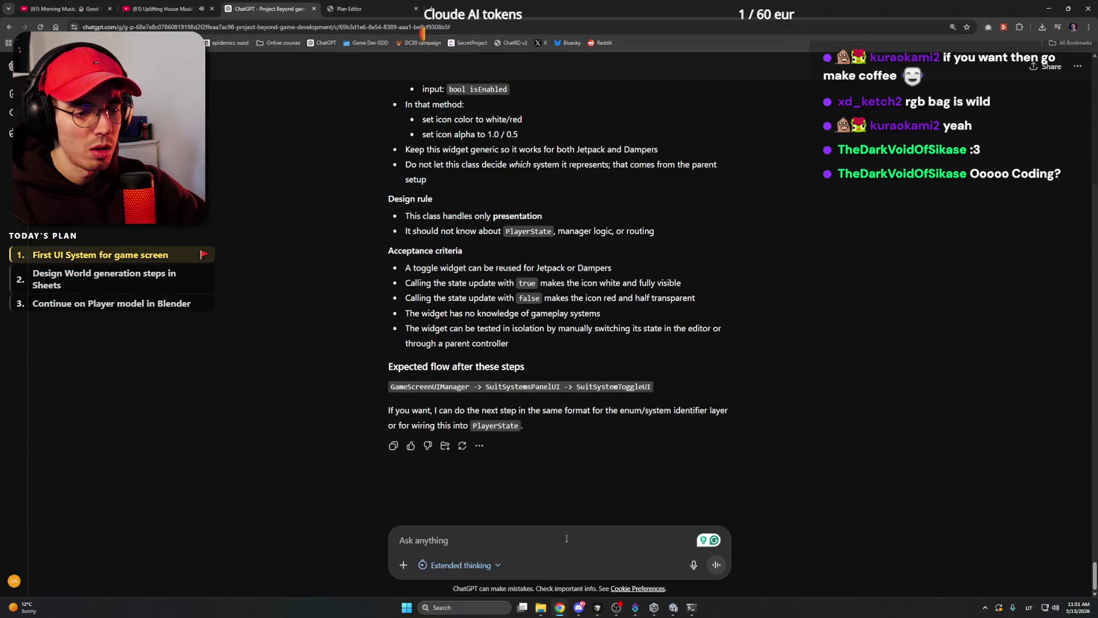
Start a follow-up beginning 'Also,' and paste the gravity switching code below it.
text(Also, add a separate)
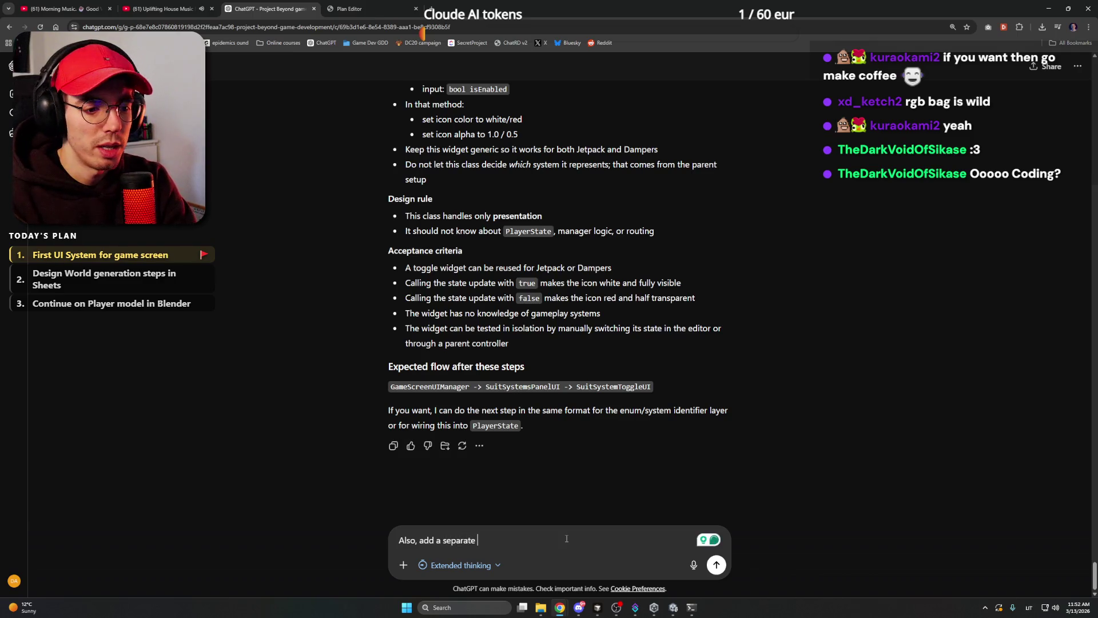
text( instruction f)
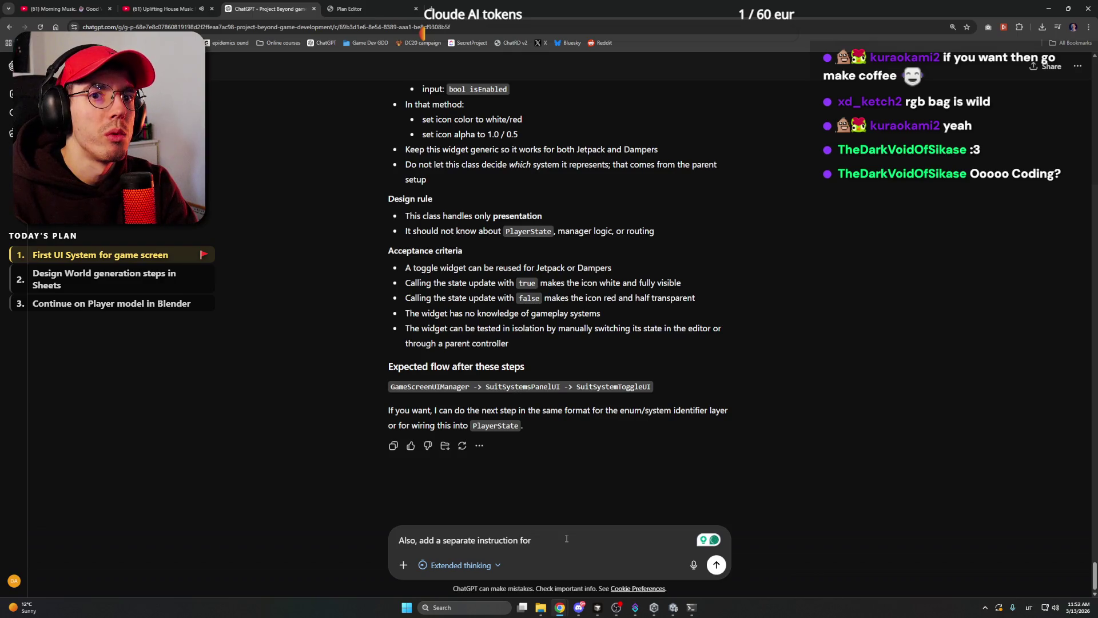
text( organizing code an)
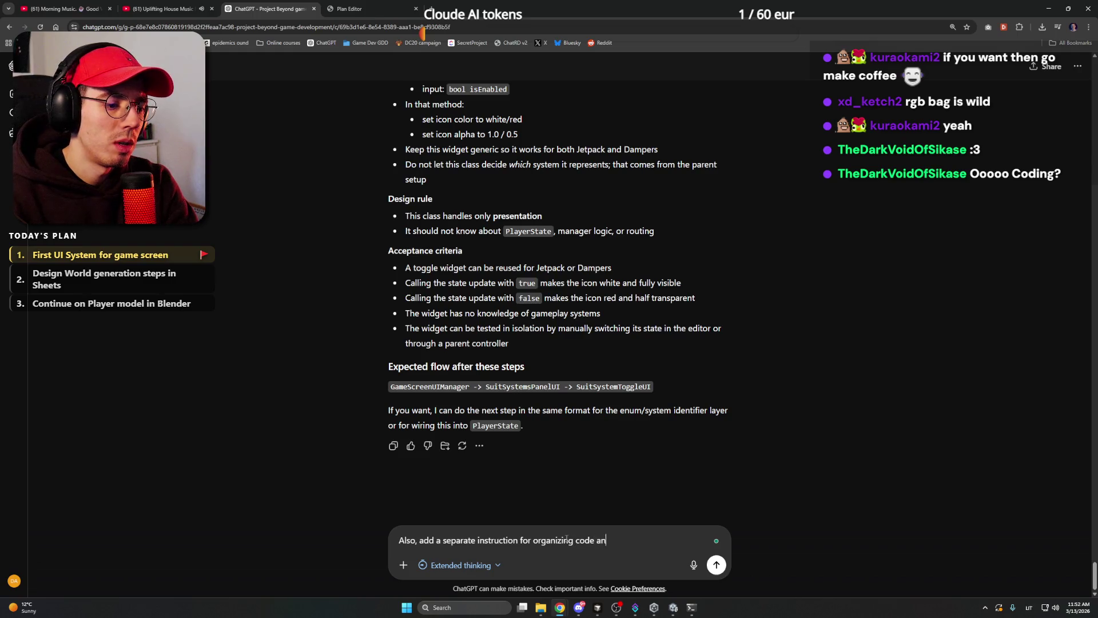
text(d comments like this:)
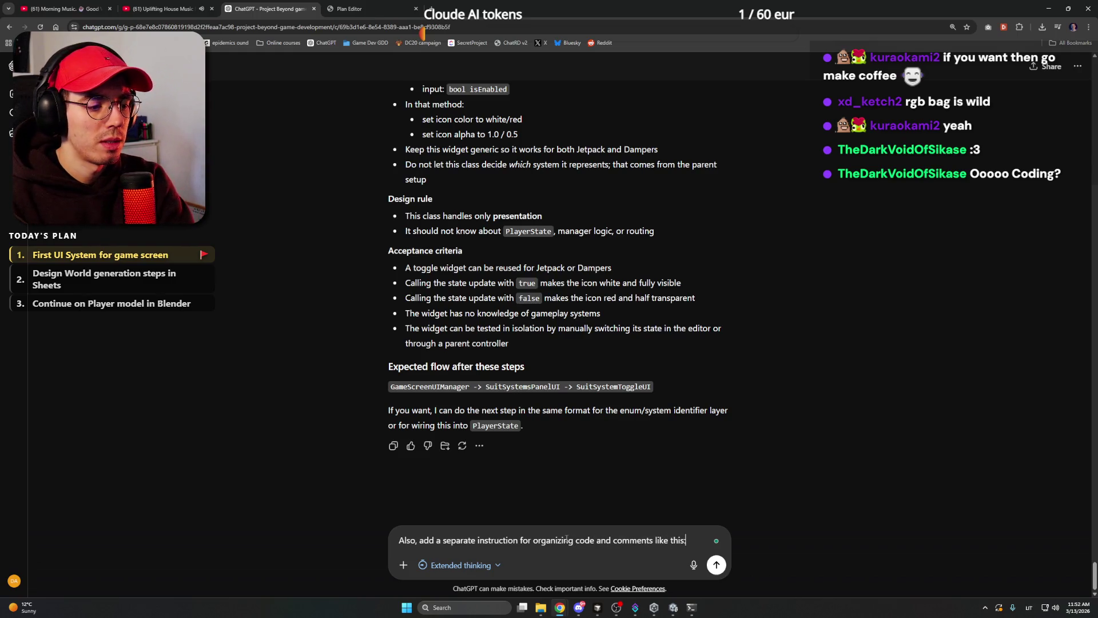
key(shift+Return)
key(shift+Return)
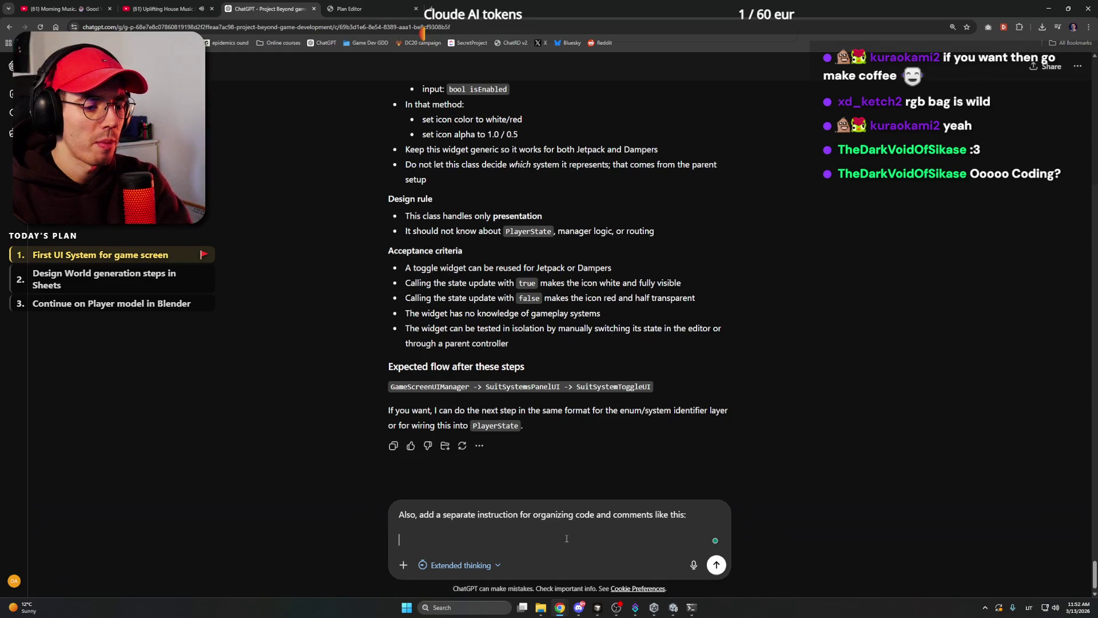
key(ctrl+v)
scroll(543, 433, up, 2)
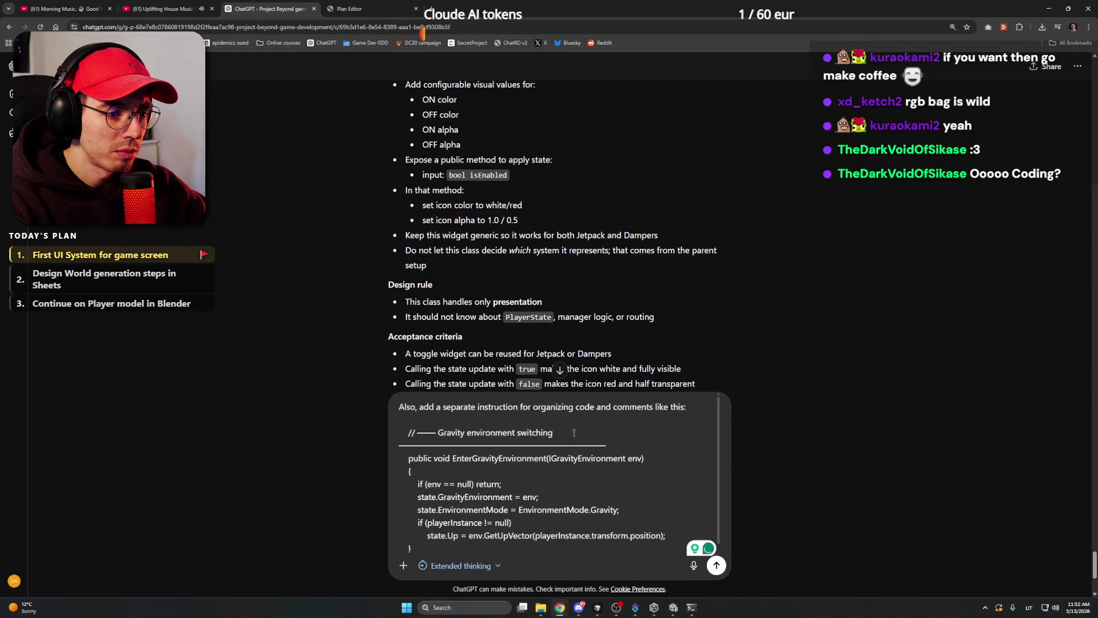
scroll(595, 429, up, 2)
Add 'Grouping the parts of the classes into regions' and send the request.
click(694, 408)
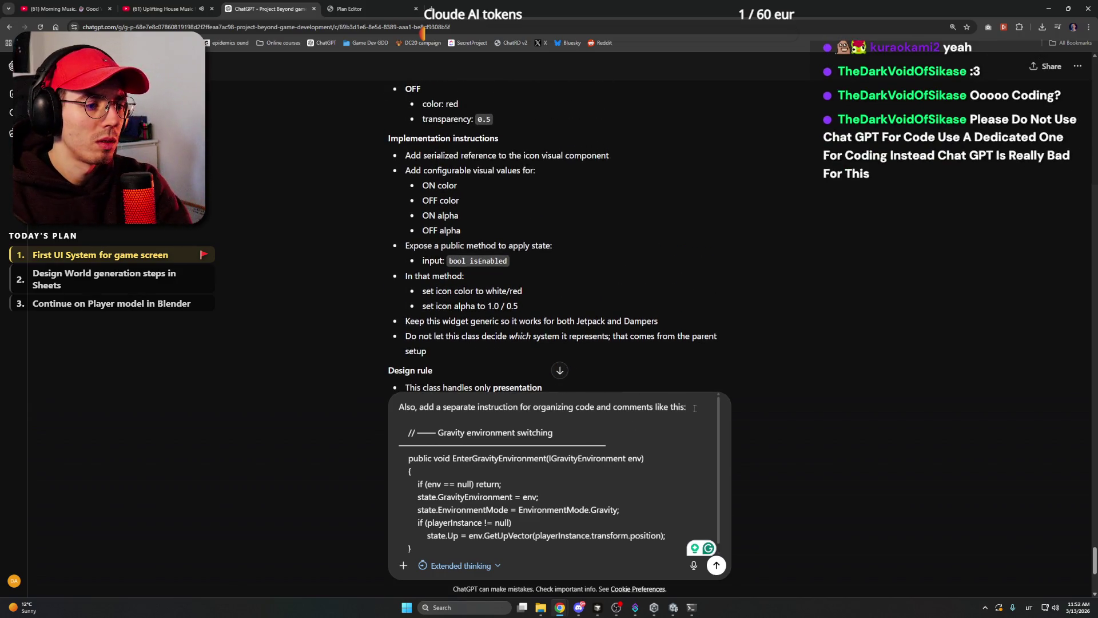
text(. Putting)
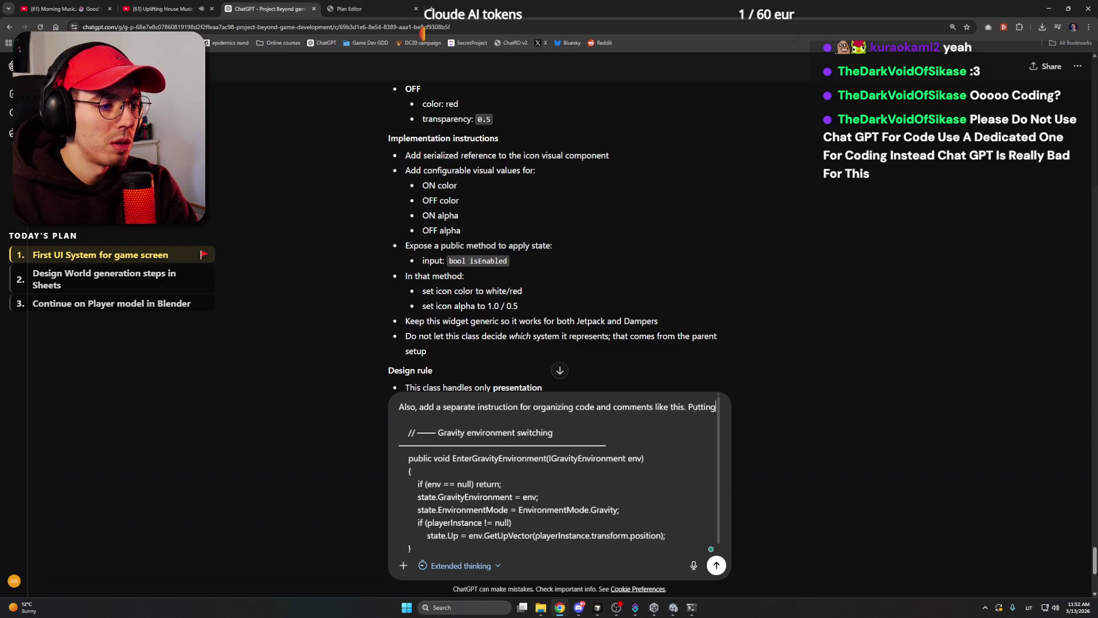
text( the releva)
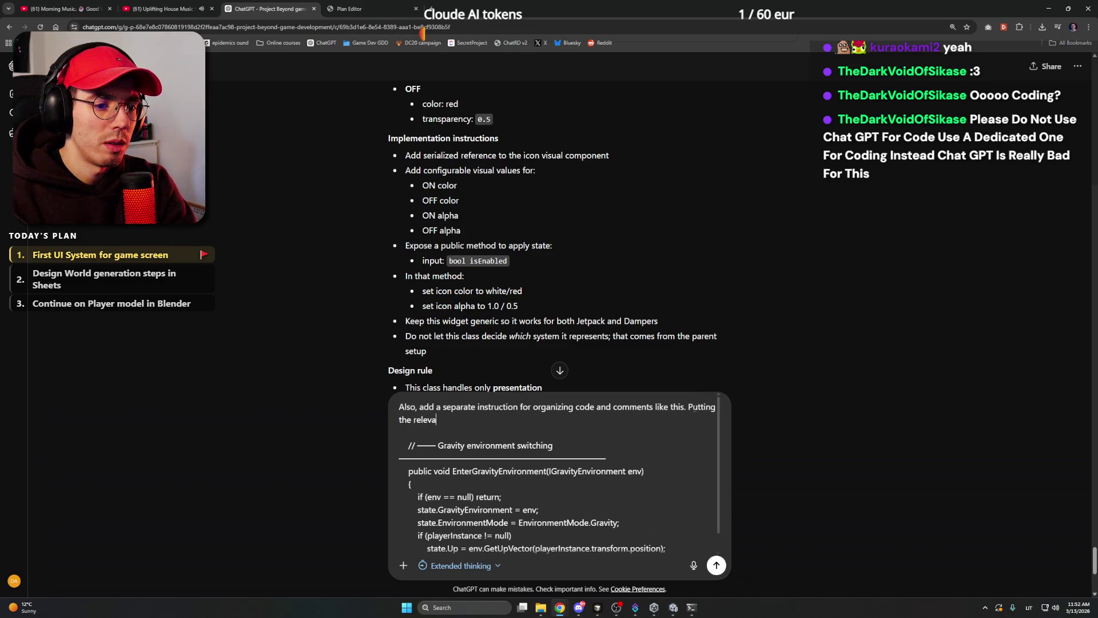
text(nt code in)
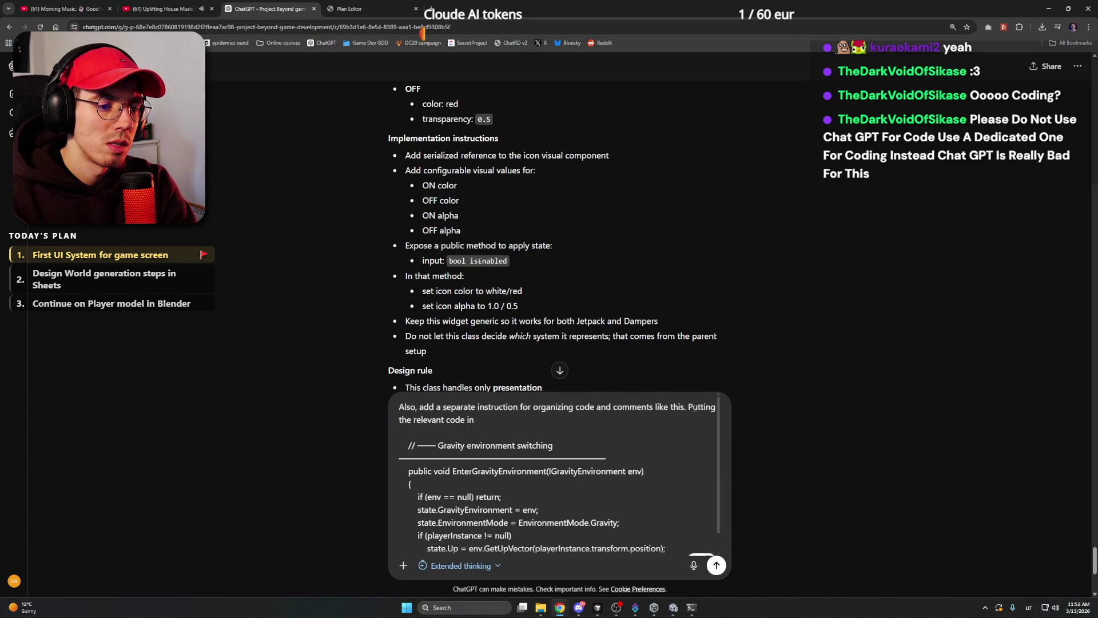
key(BackSpace)
key(BackSpace)
key(BackSpace)
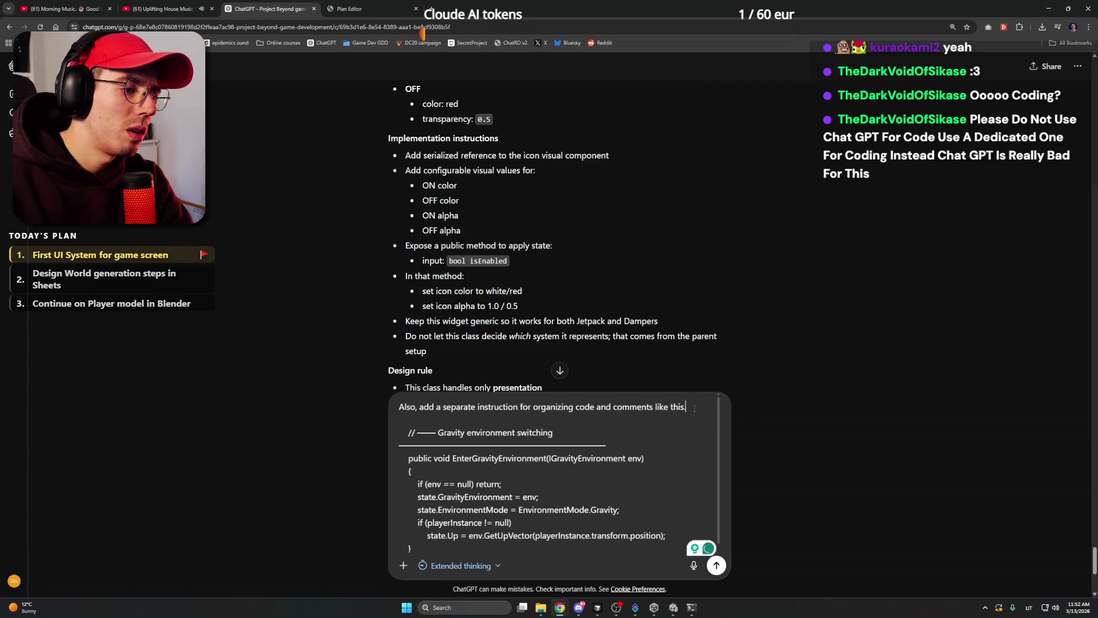
text( Groupi)
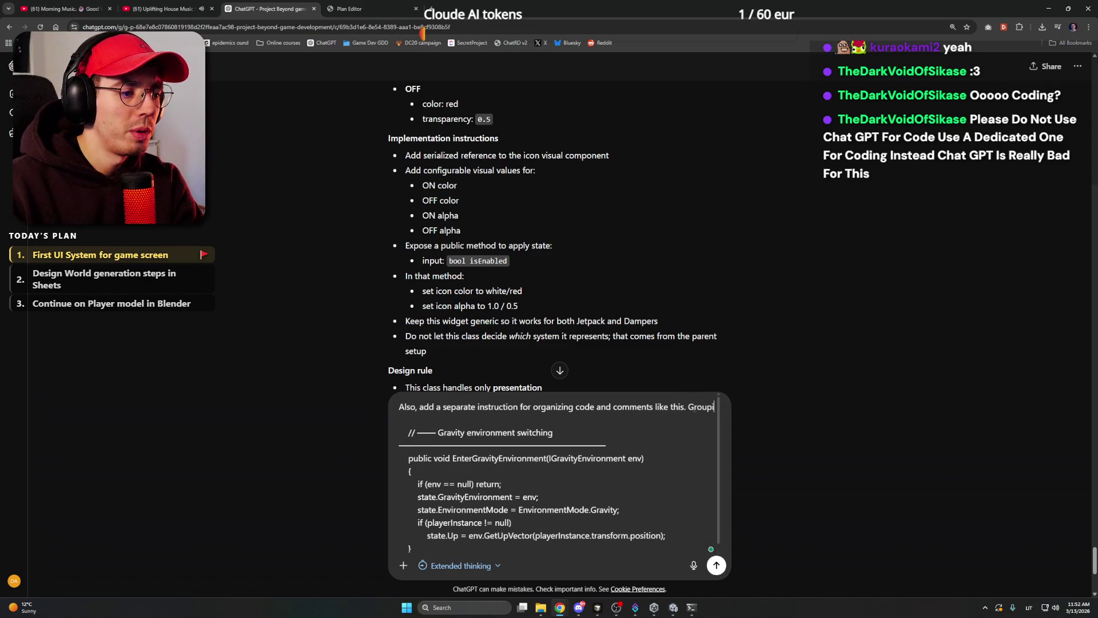
text(ng the parts )
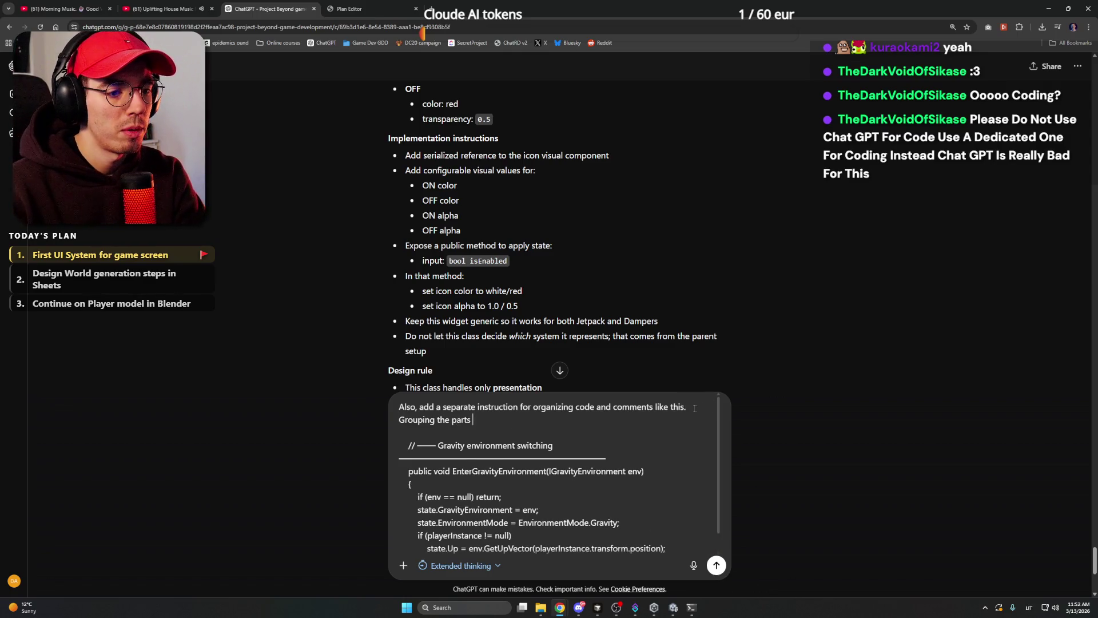
text(of the classe)
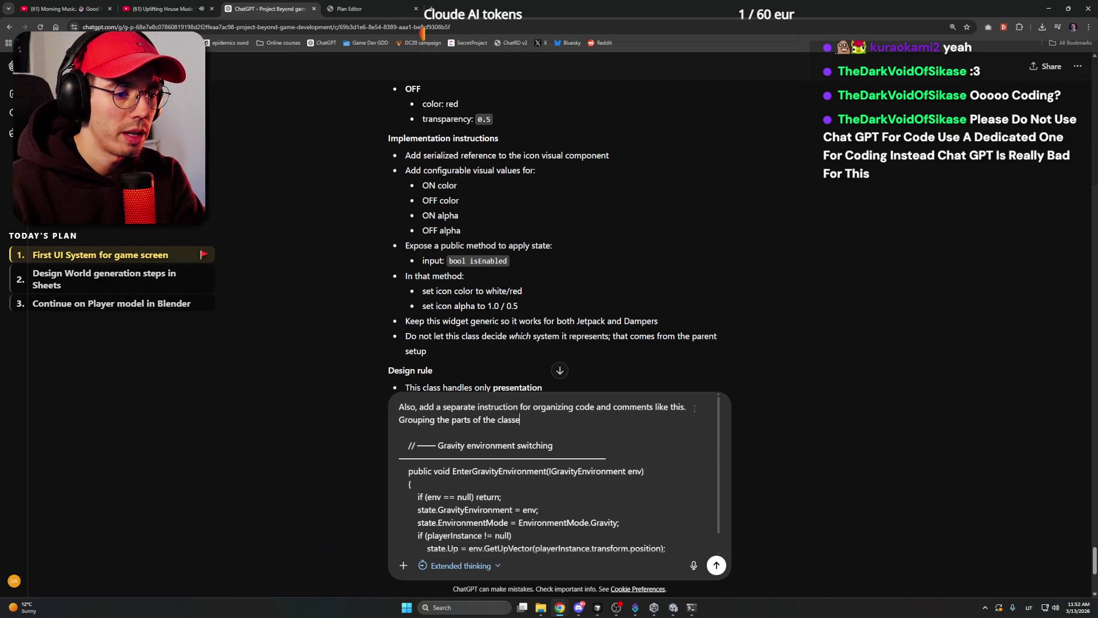
text(s into regions:)
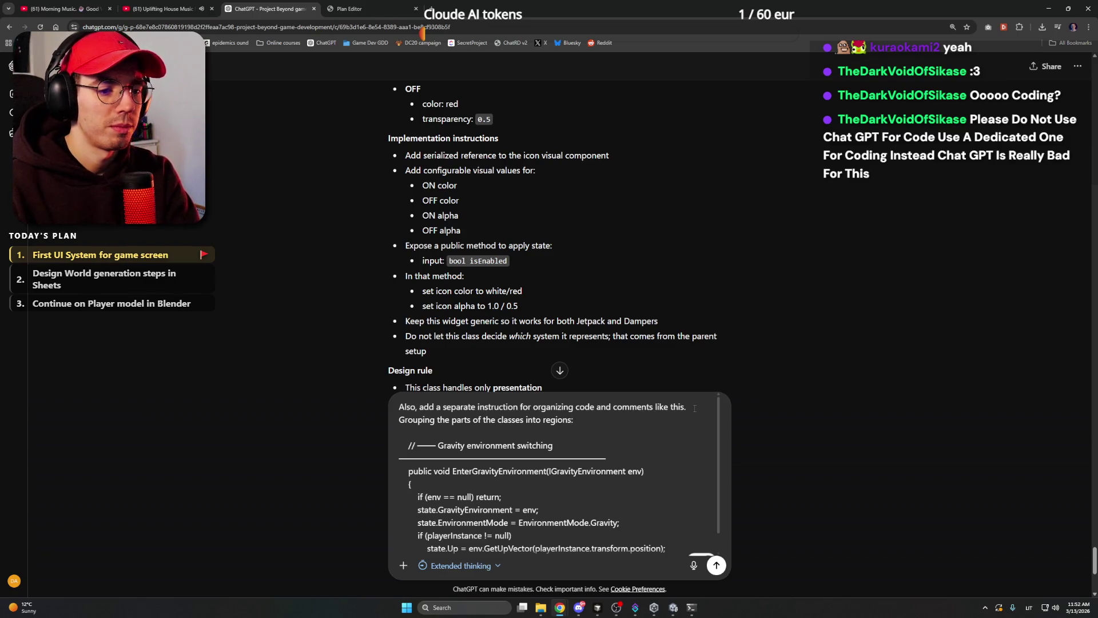
key(Return)
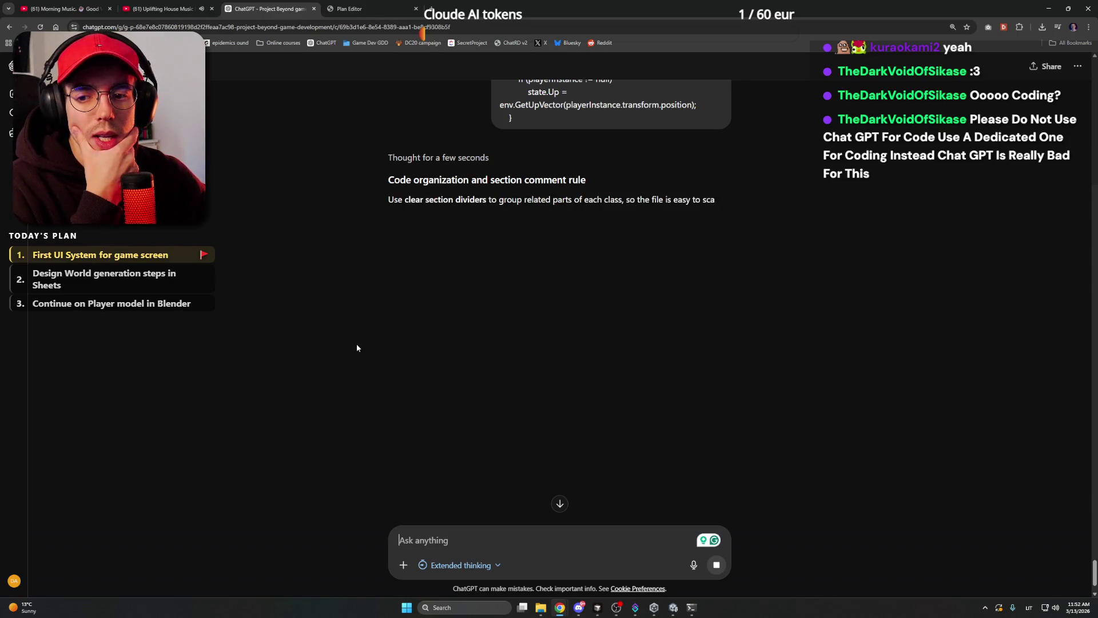
Read ChatGPT's code-organization and section-comment reply, then return to the Cursor editor.
click(675, 608)
click(675, 610)
scroll(371, 252, up, 10)
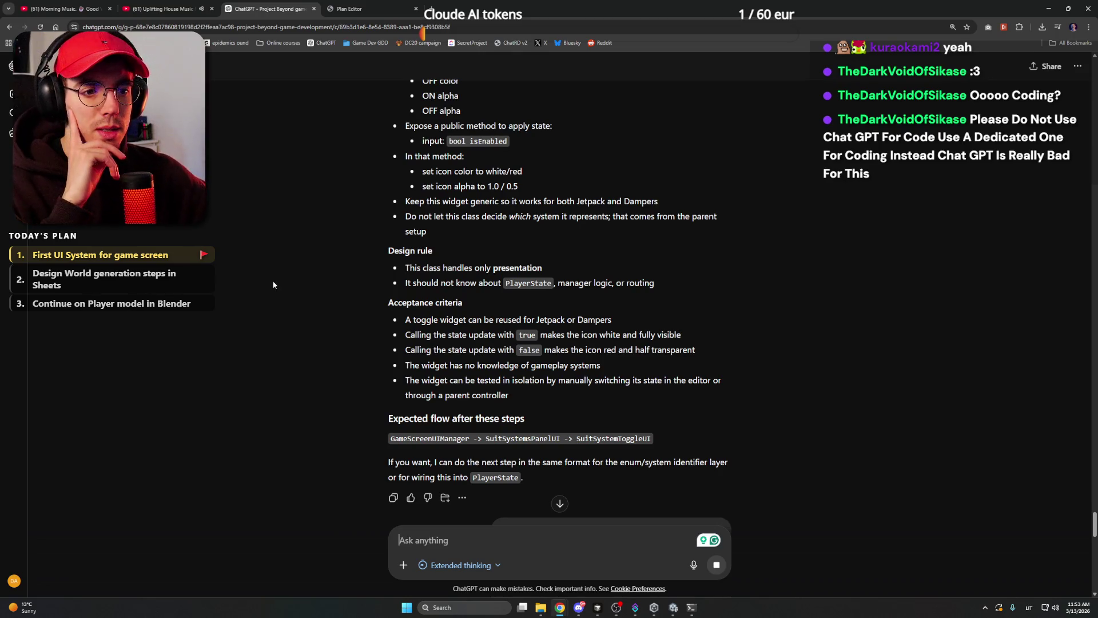
scroll(559, 503, down, 10)
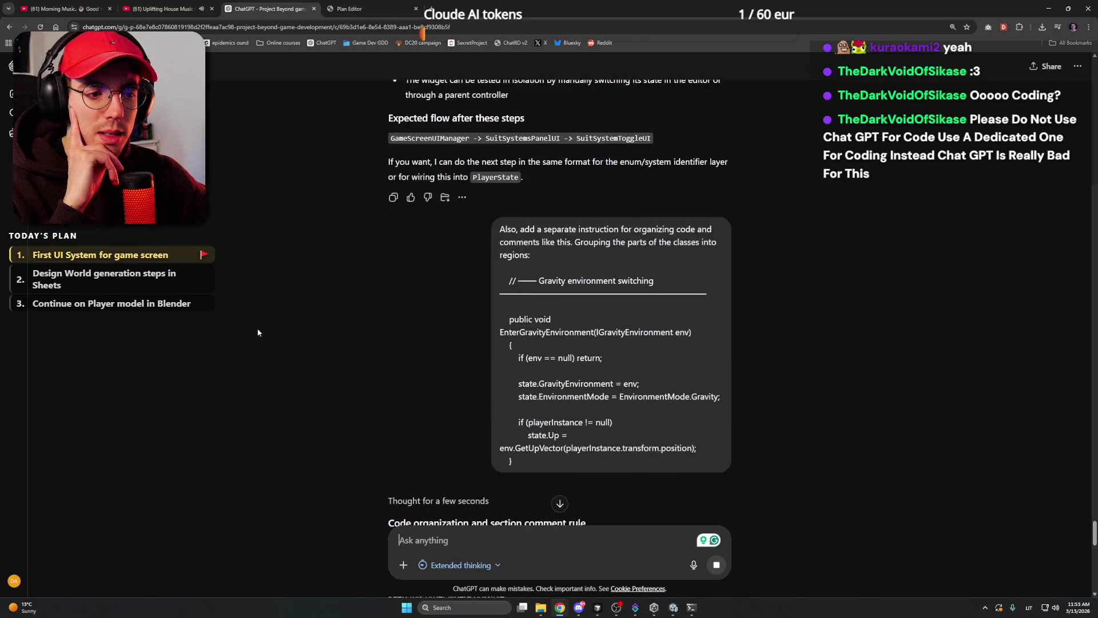
click(597, 608)
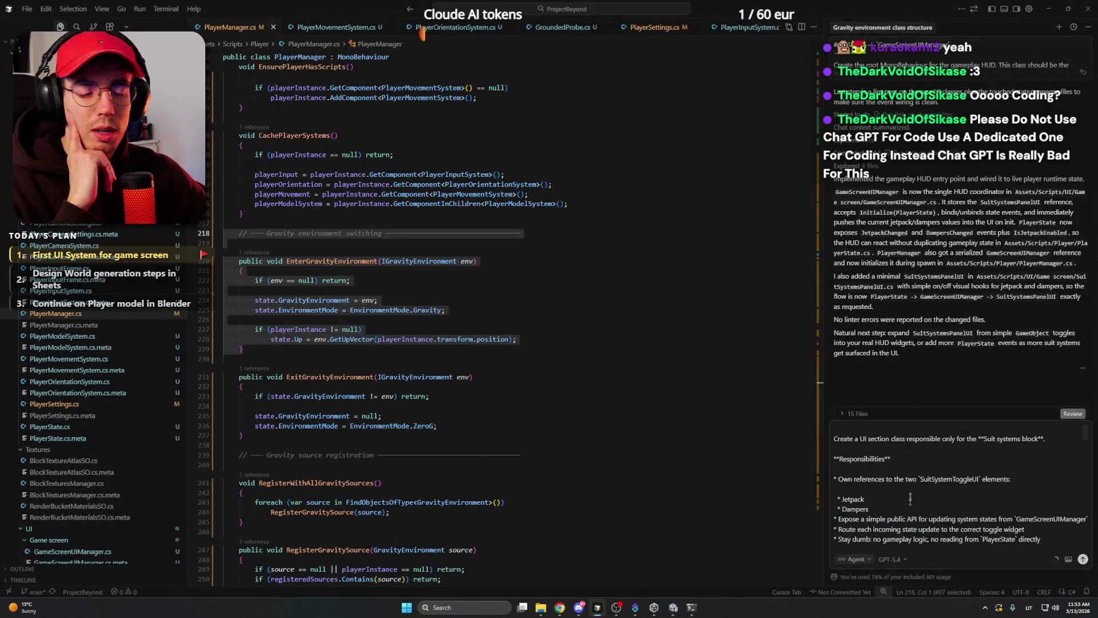
Confirm the agent model stays GPT-5.4, deselect PlayerManager lines 218–229, and return to ChatGPT.
click(891, 558)
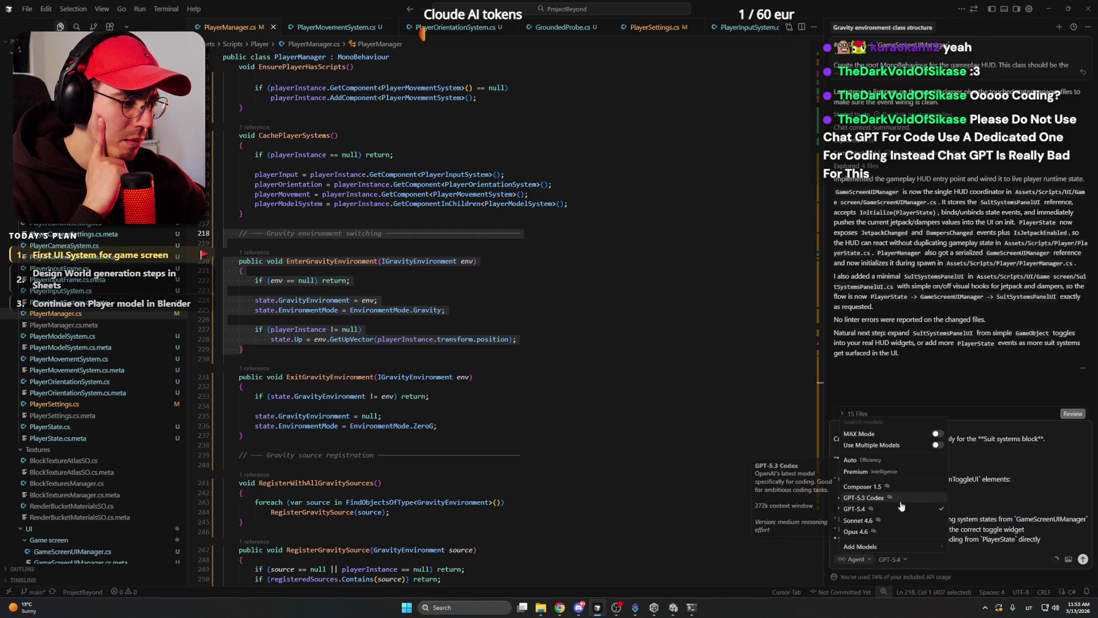
click(912, 352)
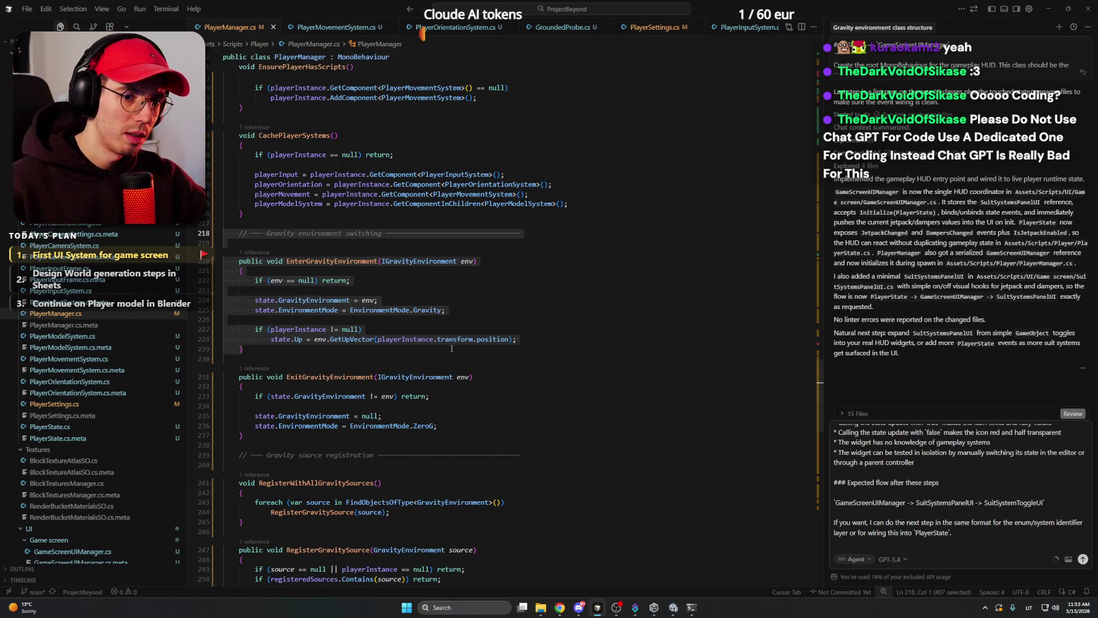
click(244, 349)
click(560, 607)
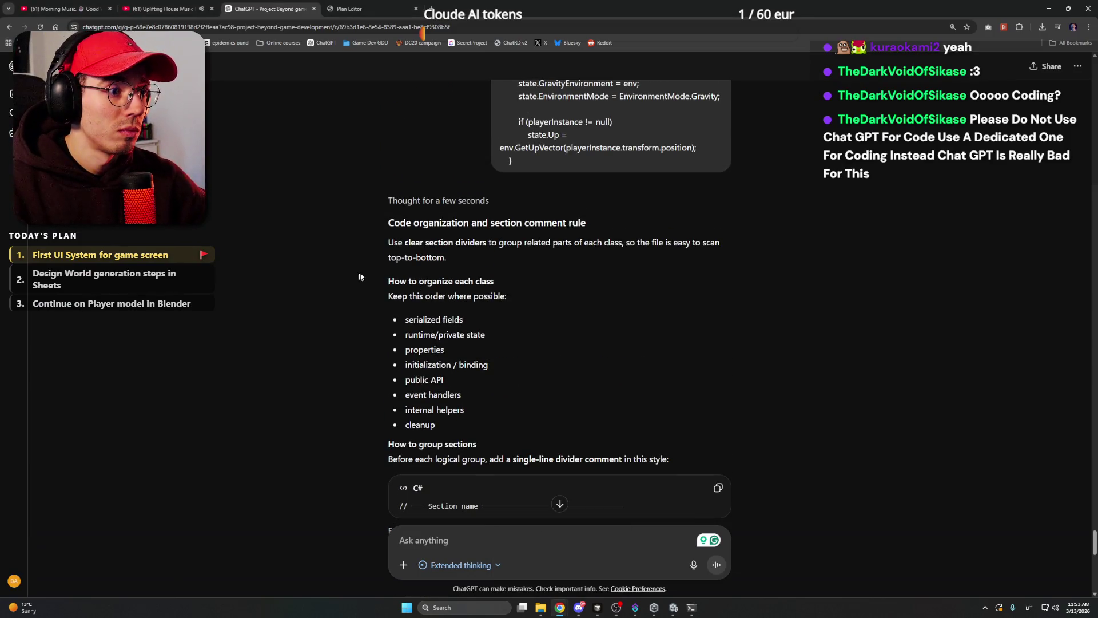
Ask ChatGPT for a shorter version of the section-divider rules.
scroll(371, 272, down, 3)
scroll(371, 273, down, 7)
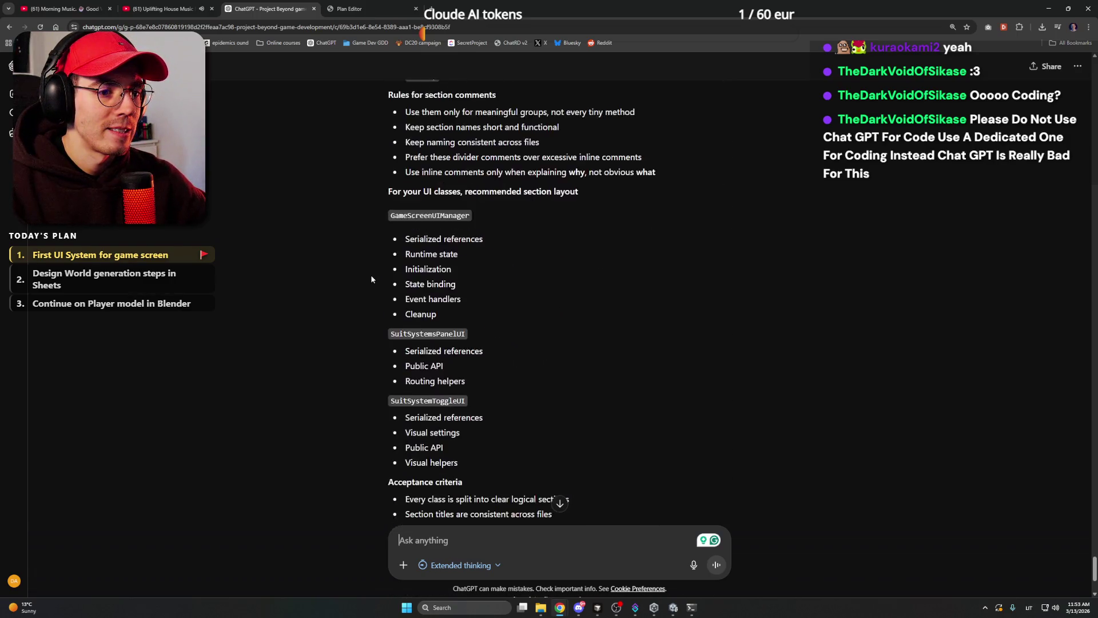
scroll(371, 279, down, 3)
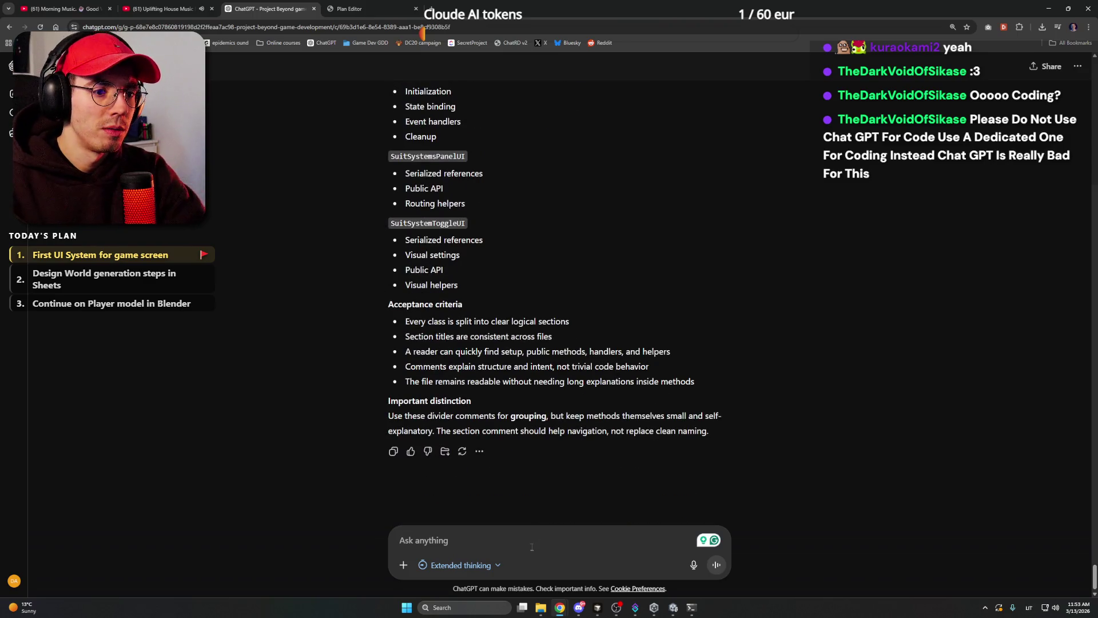
text(Shorter)
key(Return)
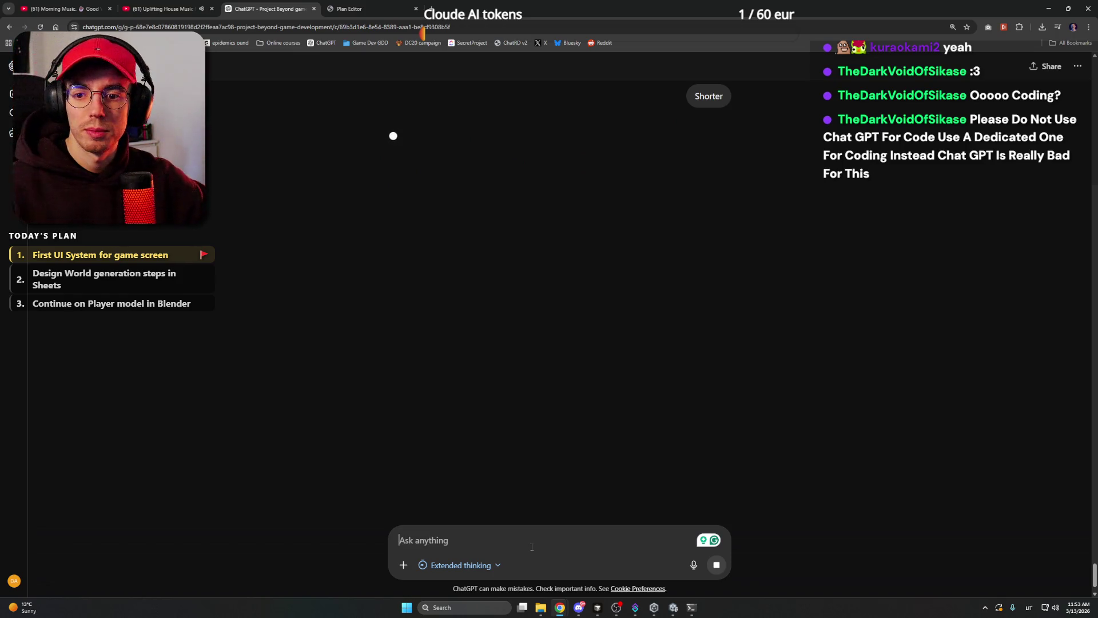
Review the shorter divider-comment reply and switch over to Cursor.
scroll(267, 388, up, 4)
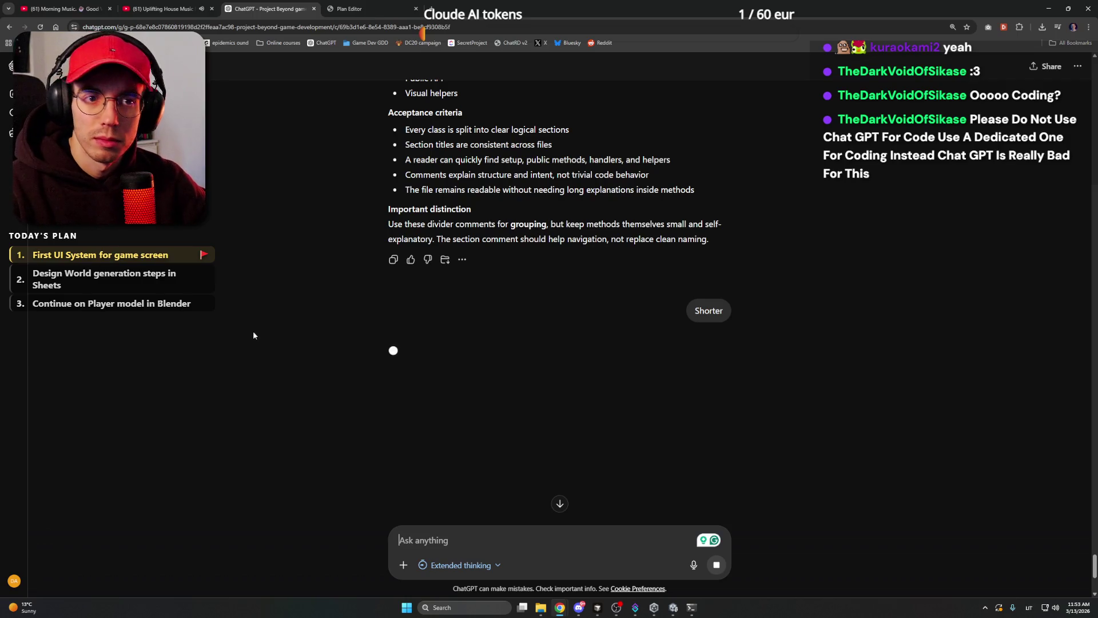
click(578, 609)
click(579, 609)
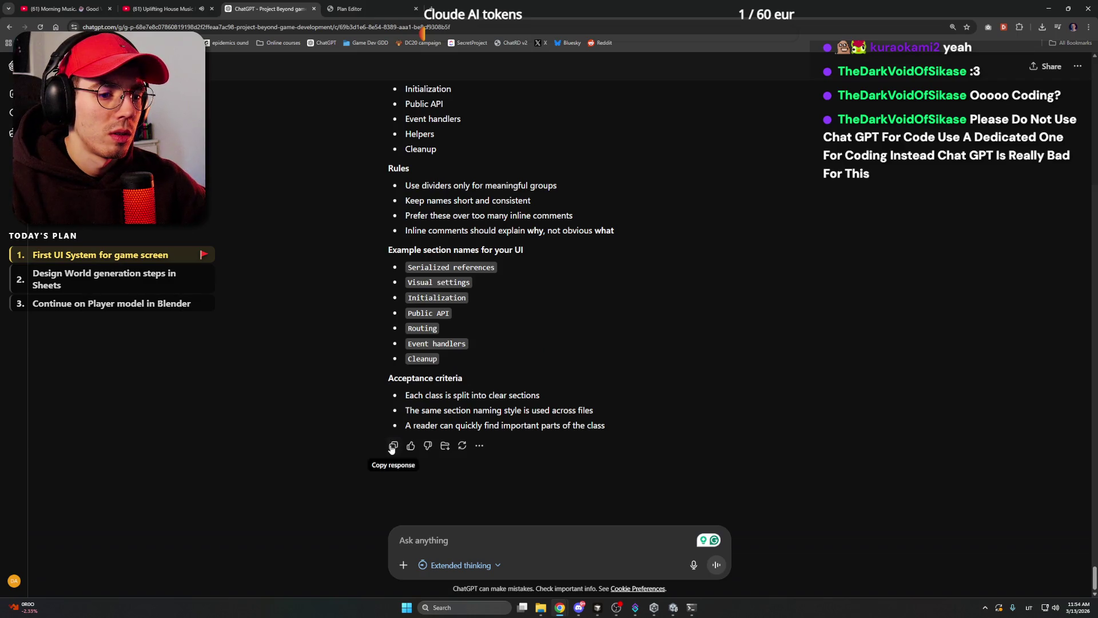
scroll(335, 363, up, 5)
scroll(336, 363, down, 5)
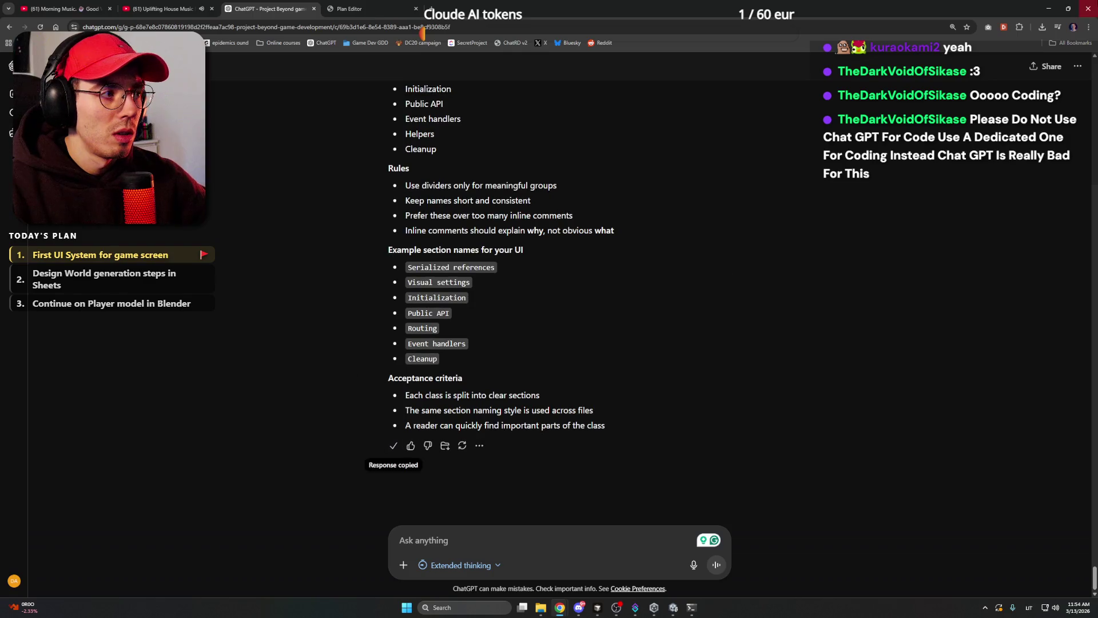
key(alt+Tab)
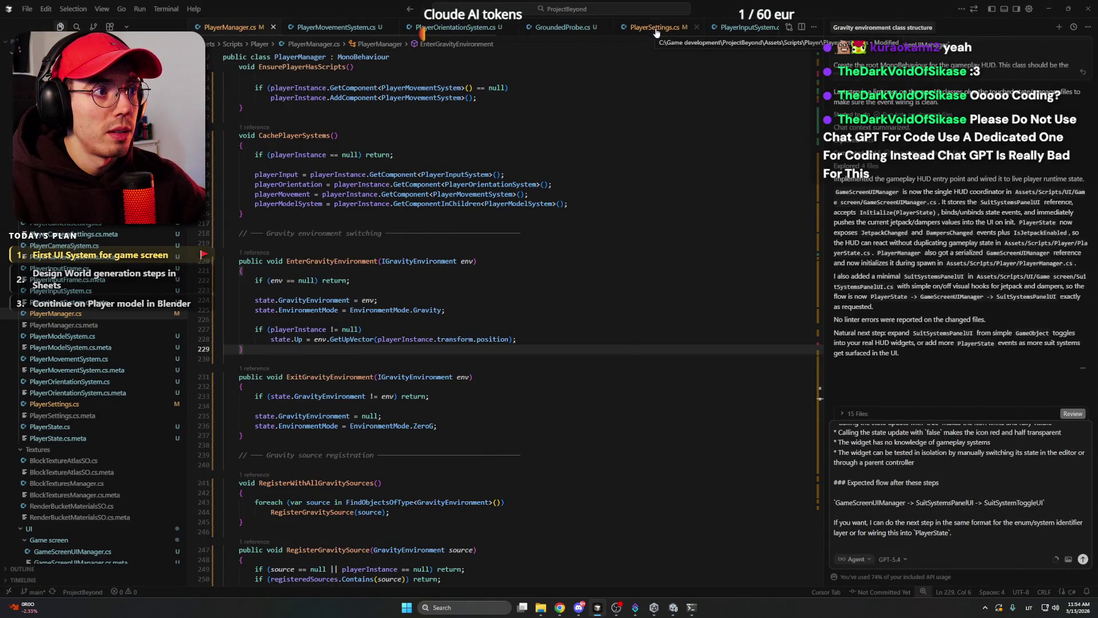
Paste the section-dividers guideline block at the end of Project guidelines.md.
scroll(94, 454, down, 10)
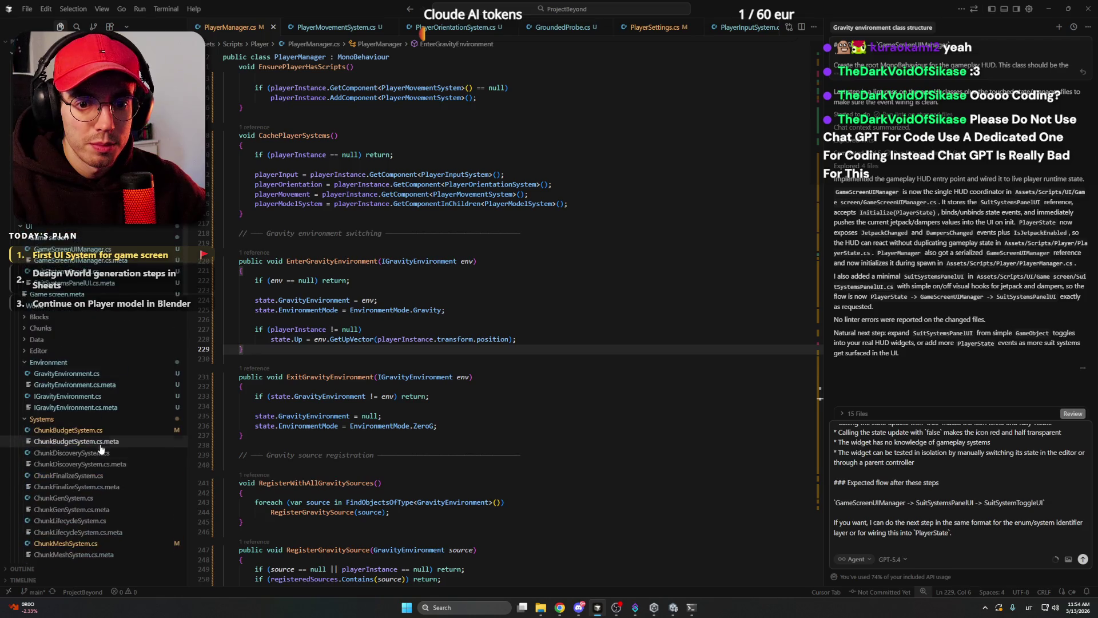
scroll(102, 448, down, 15)
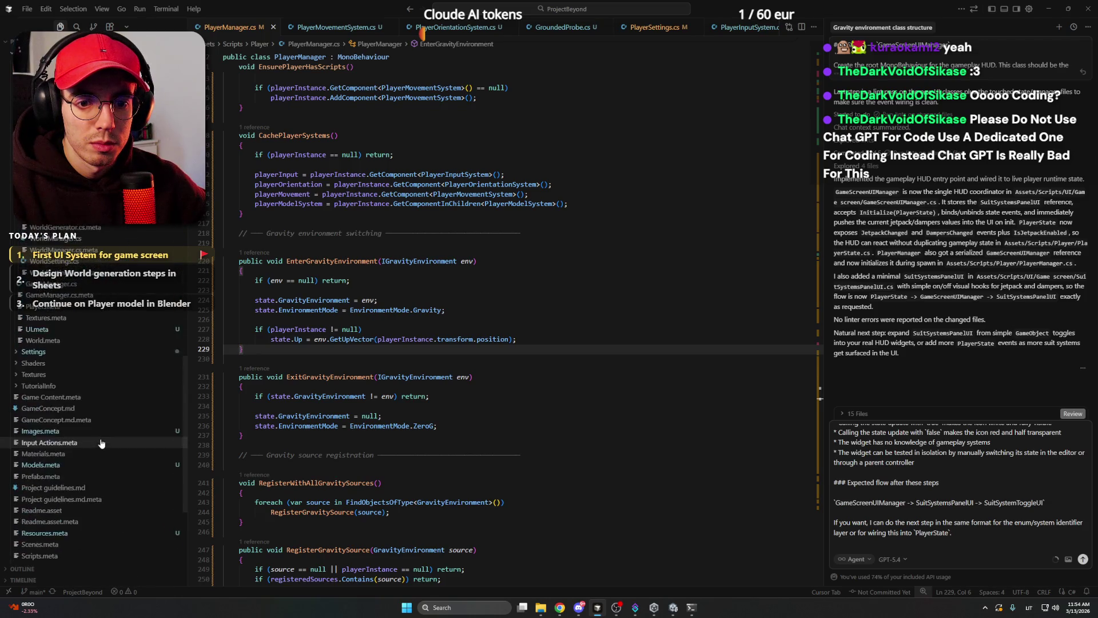
scroll(97, 351, down, 11)
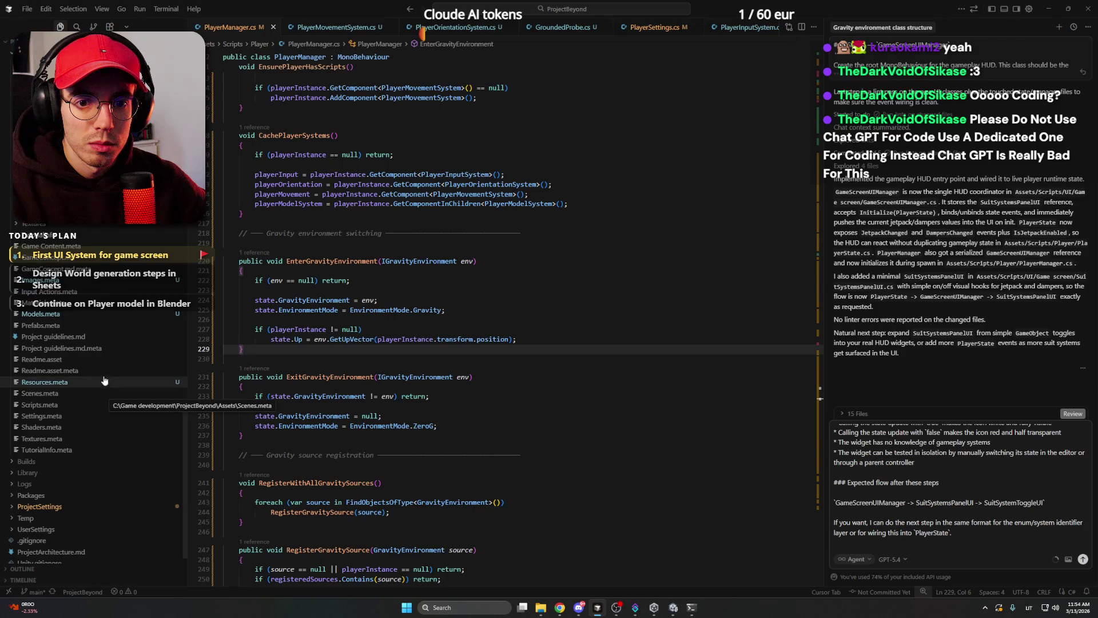
click(53, 337)
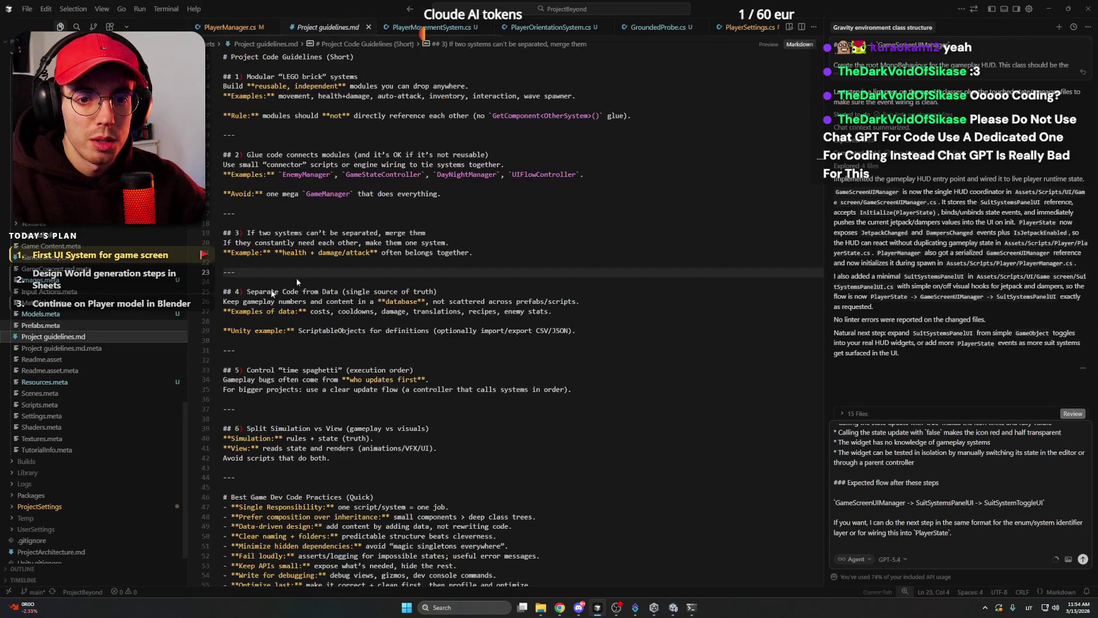
scroll(466, 275, down, 3)
scroll(466, 275, down, 9)
click(382, 319)
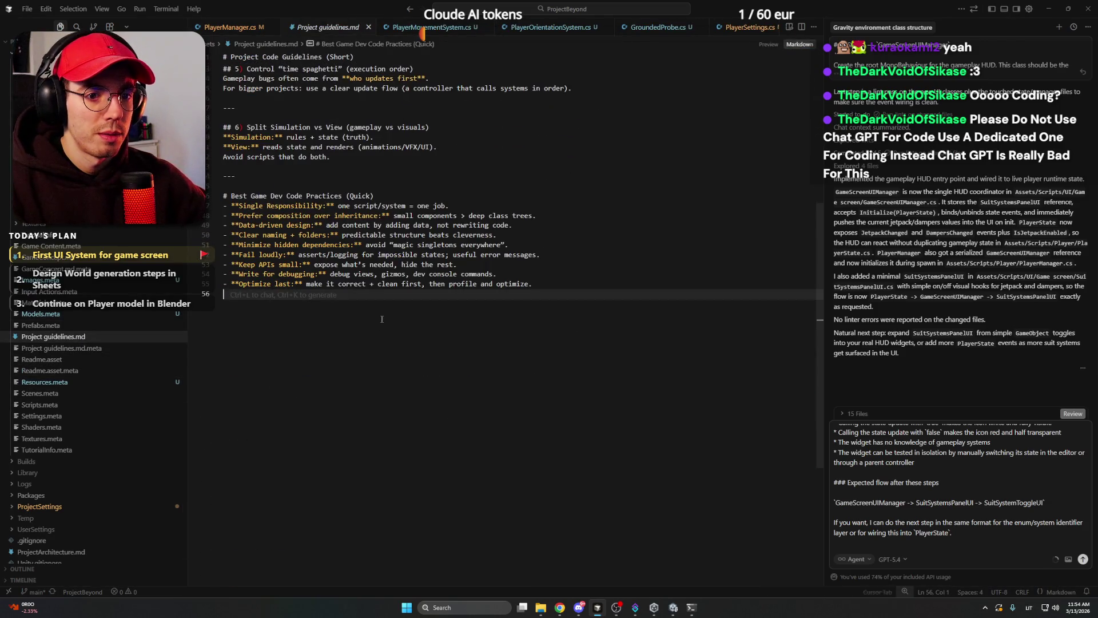
key(Return)
key(ctrl+v)
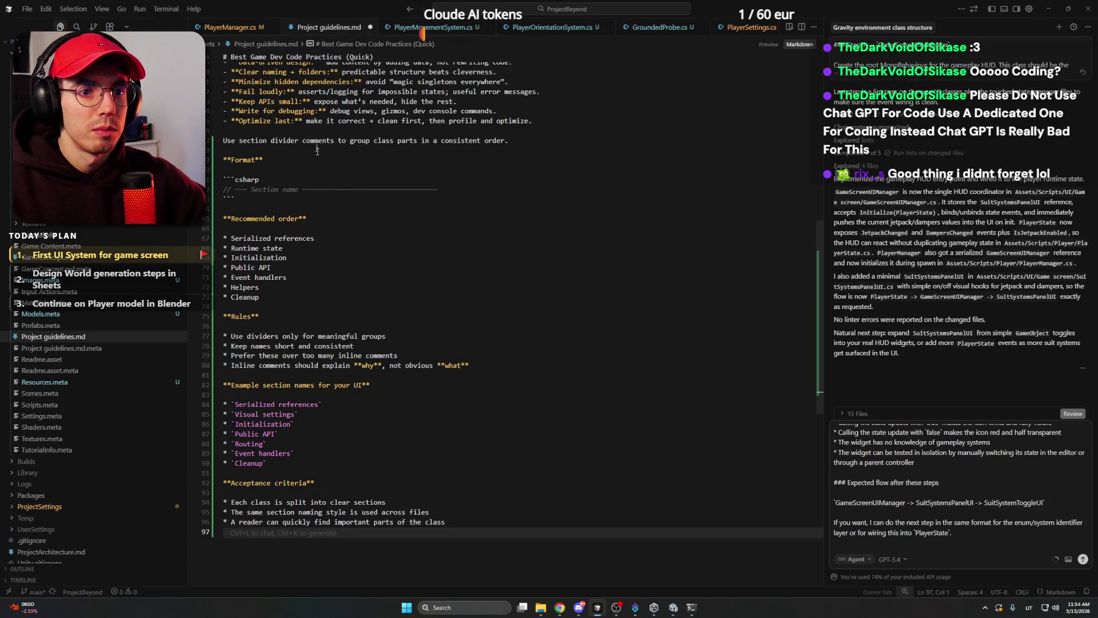
click(316, 161)
click(300, 133)
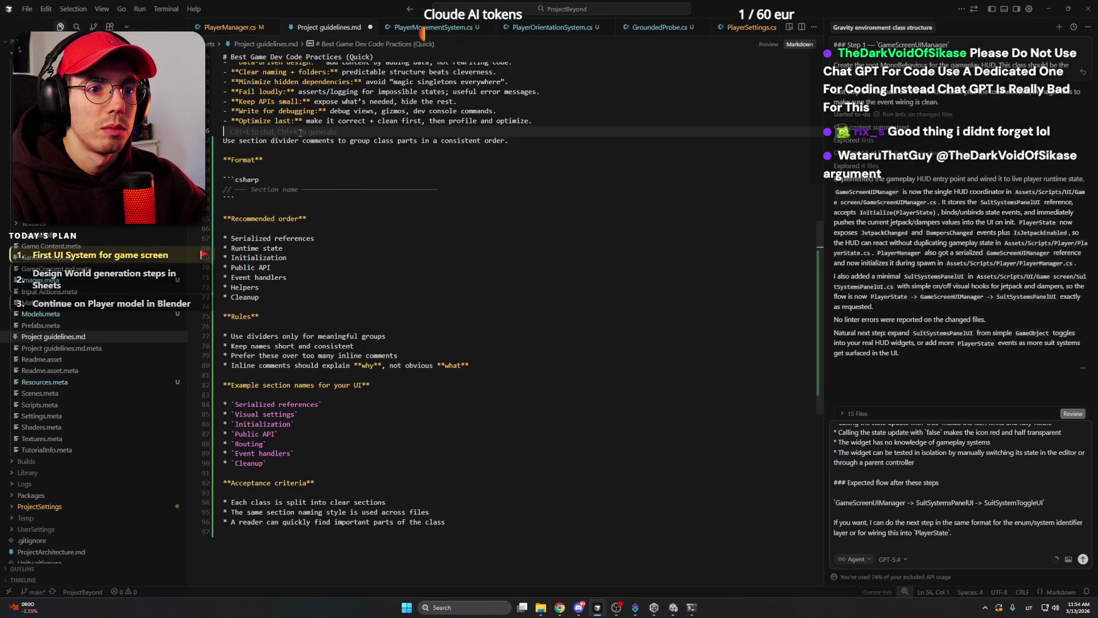
key(Return)
key(BackSpace)
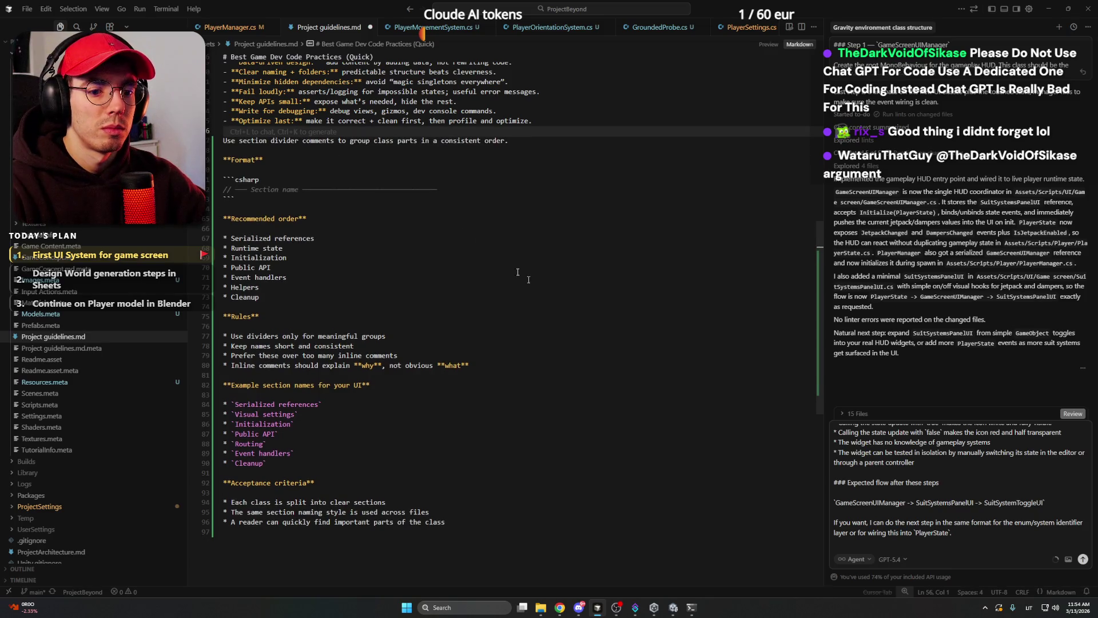
Review the drafted SuitSystemsPanelUI and toggle-widget refactor prompt and send it to the agent.
click(953, 534)
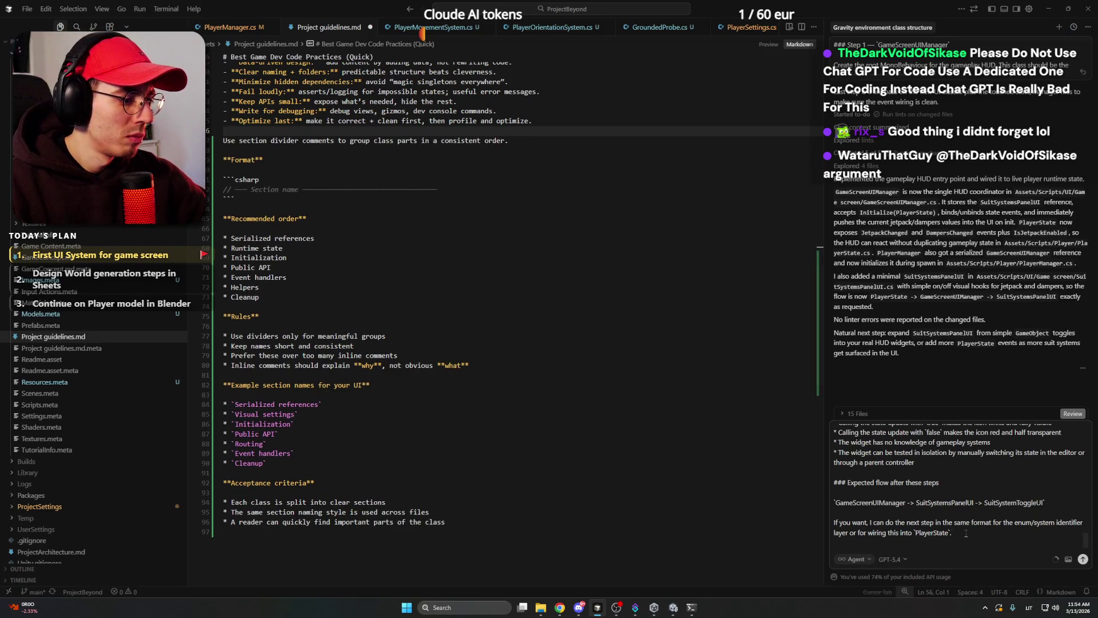
scroll(966, 533, up, 10)
scroll(957, 505, up, 5)
scroll(953, 436, down, 5)
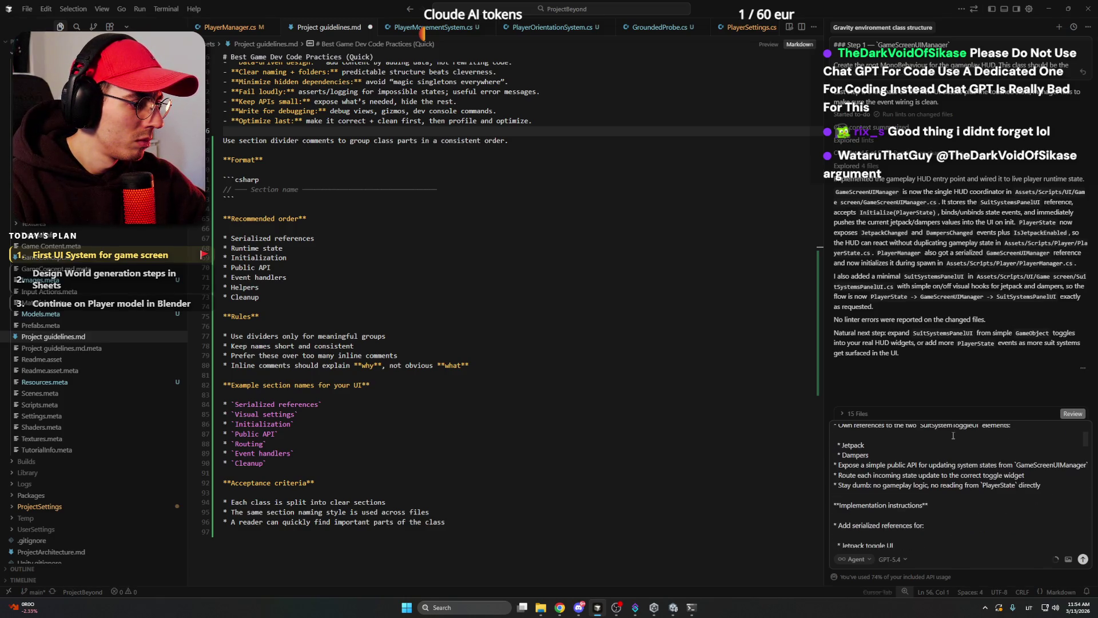
scroll(921, 440, down, 5)
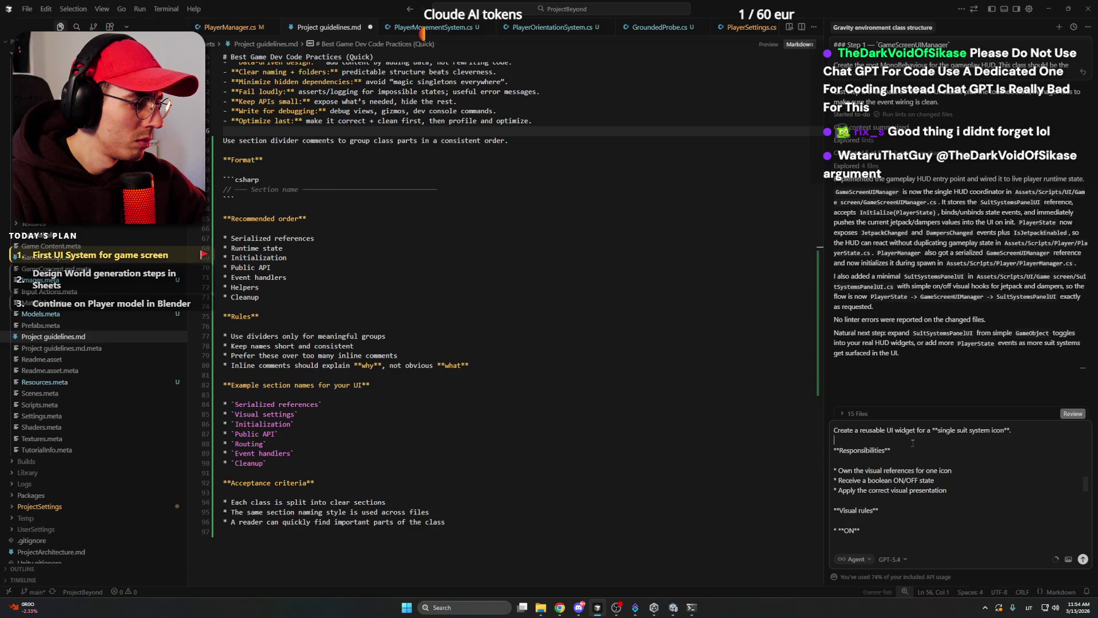
scroll(913, 443, up, 1)
scroll(905, 463, down, 5)
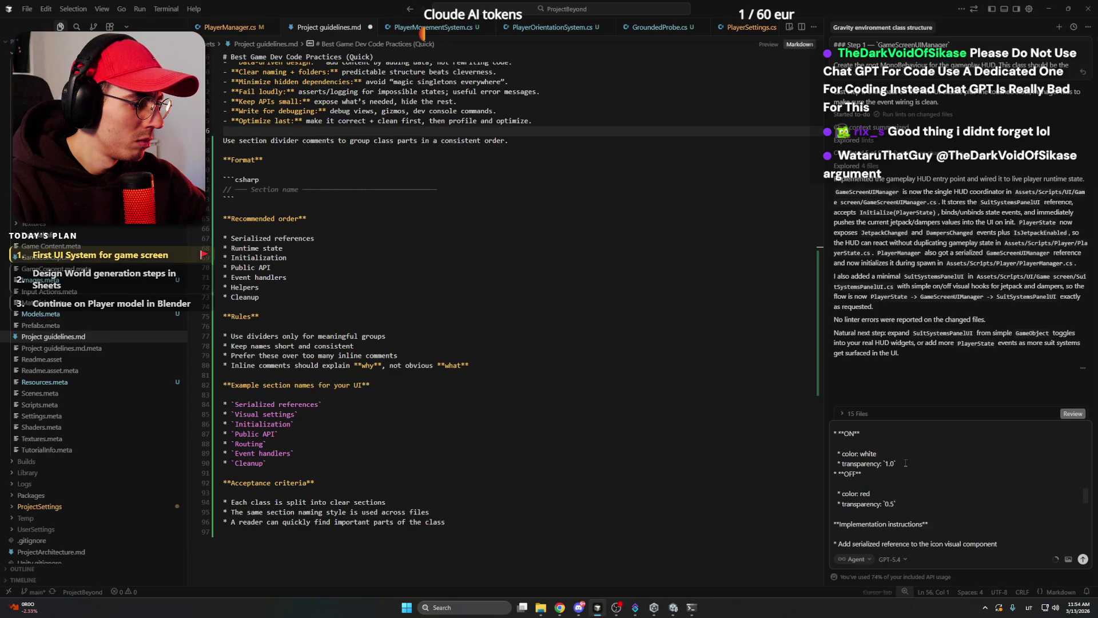
scroll(905, 462, down, 1)
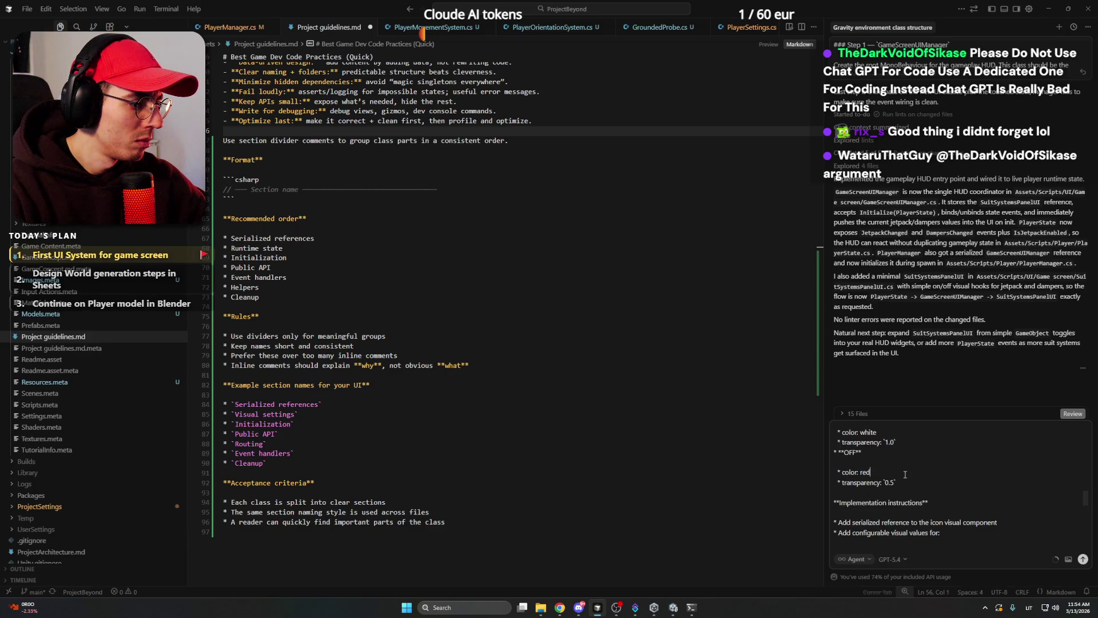
scroll(914, 474, down, 8)
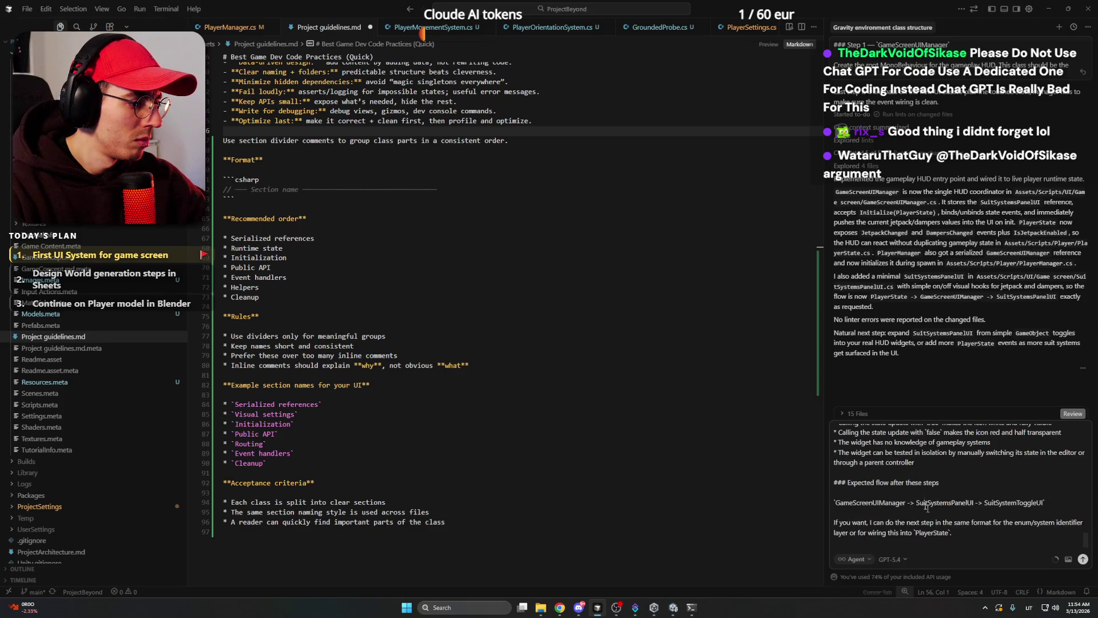
key(Return)
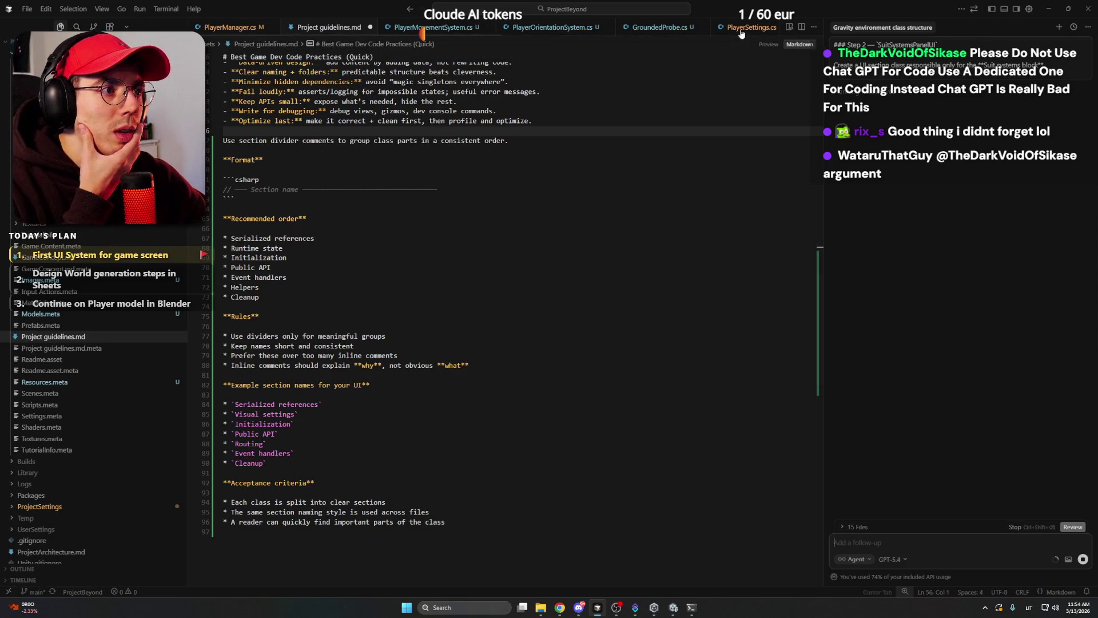
Open GameScreenUIManager.cs and bring up the agent's SuitSystemsPanelUI.cs changes for review.
mouse_move(449, 34)
mouse_down()
mouse_move(664, 48)
mouse_move(745, 41)
mouse_up()
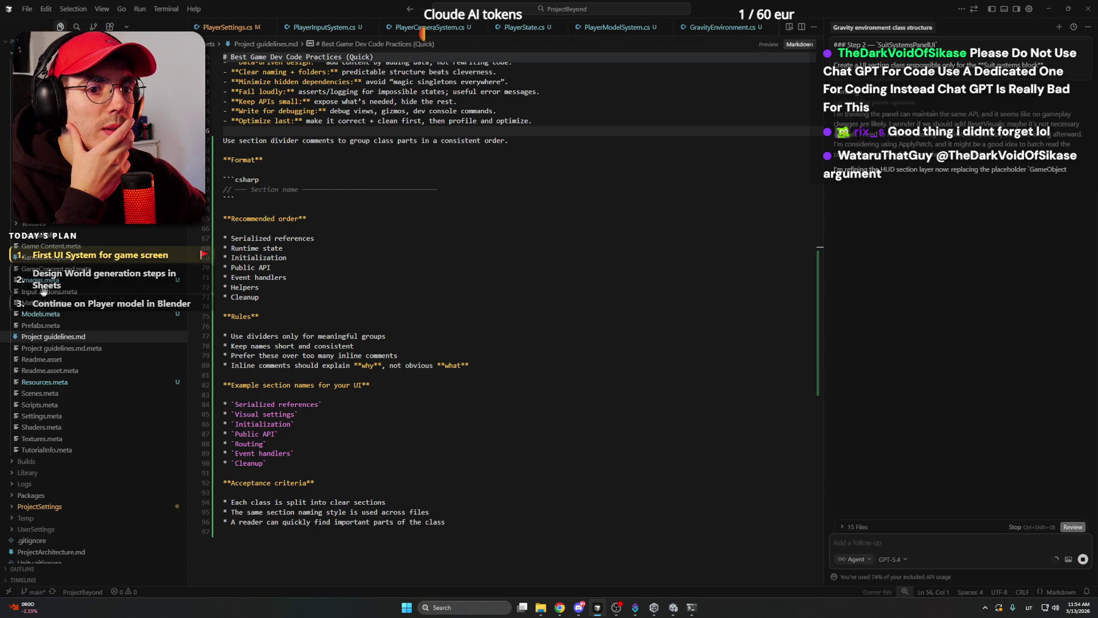
scroll(60, 291, up, 10)
scroll(60, 291, up, 6)
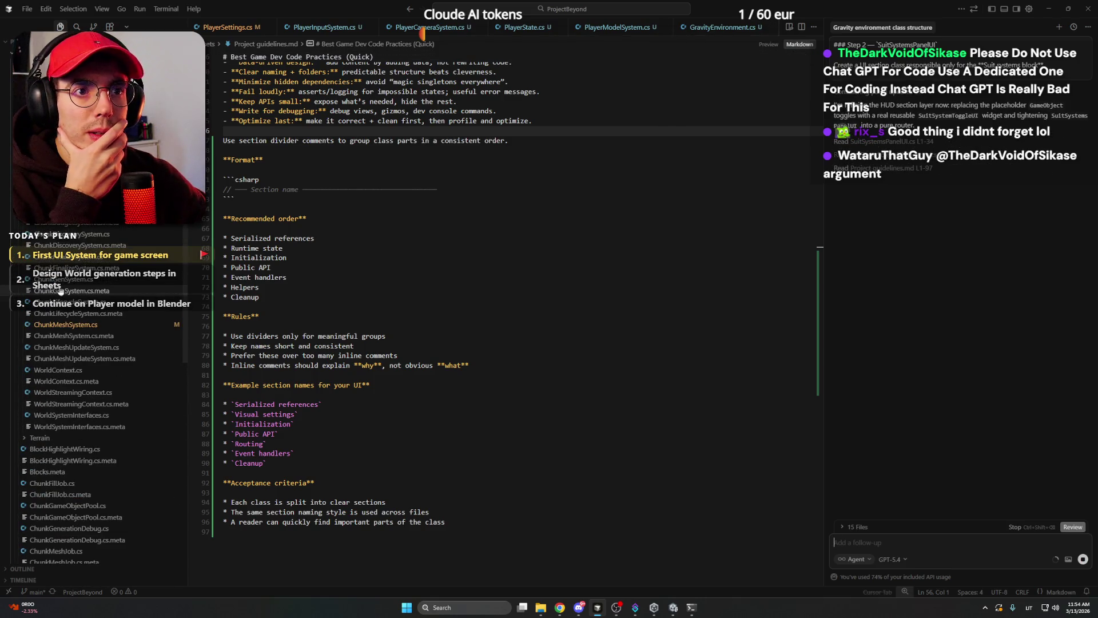
scroll(60, 288, up, 5)
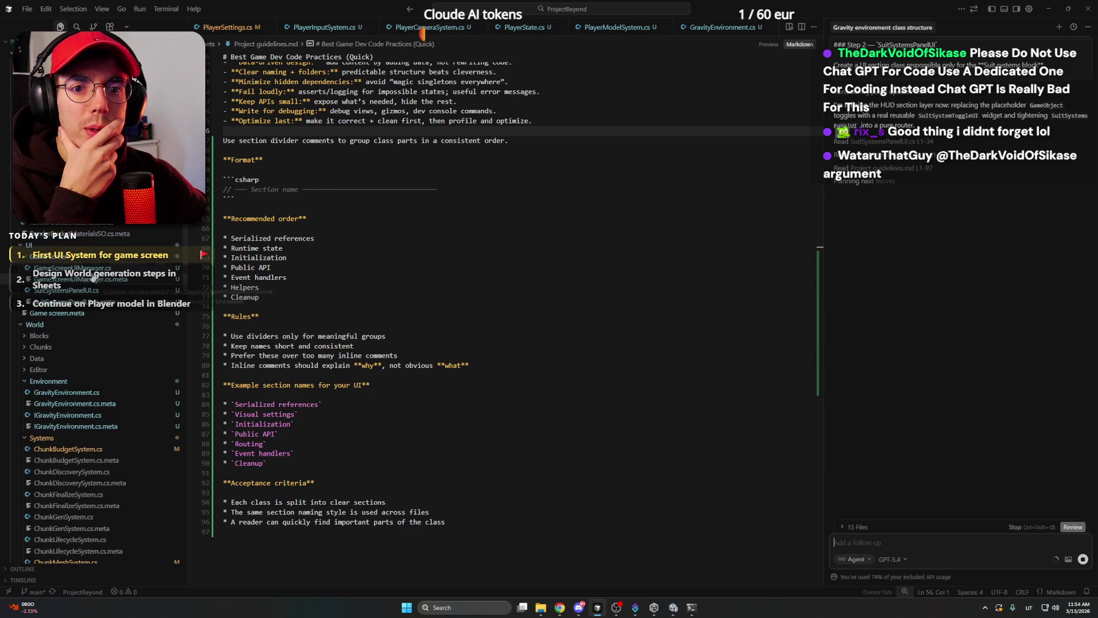
click(83, 270)
scroll(375, 244, up, 10)
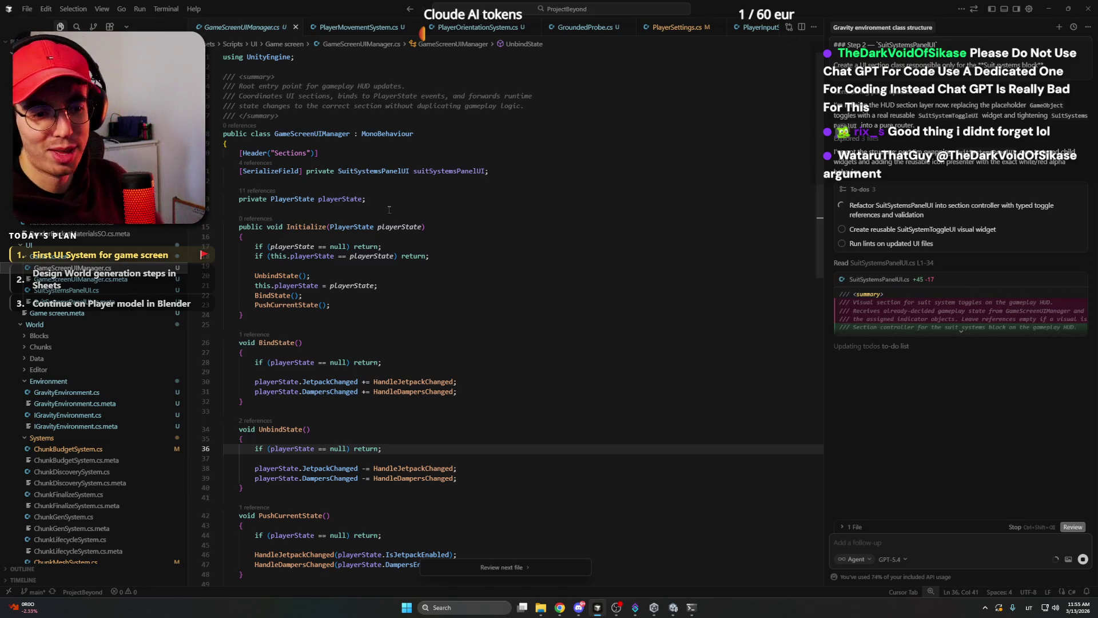
click(504, 568)
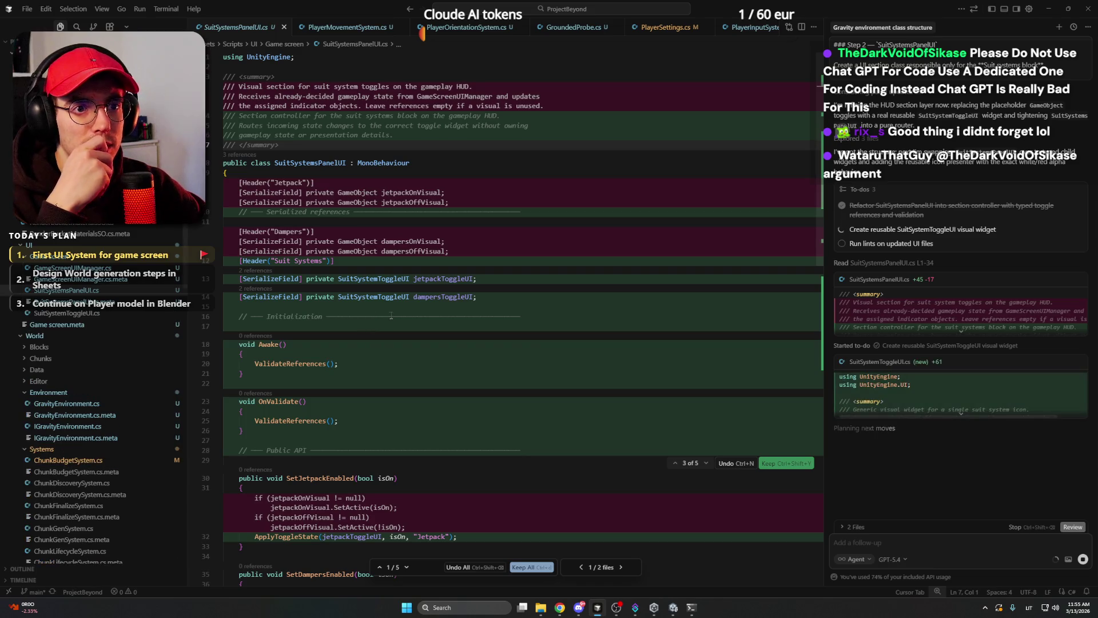
Close the PlayerMovementSystem, PlayerOrientationSystem, GroundedProbe, PlayerCameraSystem, PlayerModelSystem and GravityEnvironment tabs.
scroll(395, 314, down, 1)
scroll(395, 314, down, 8)
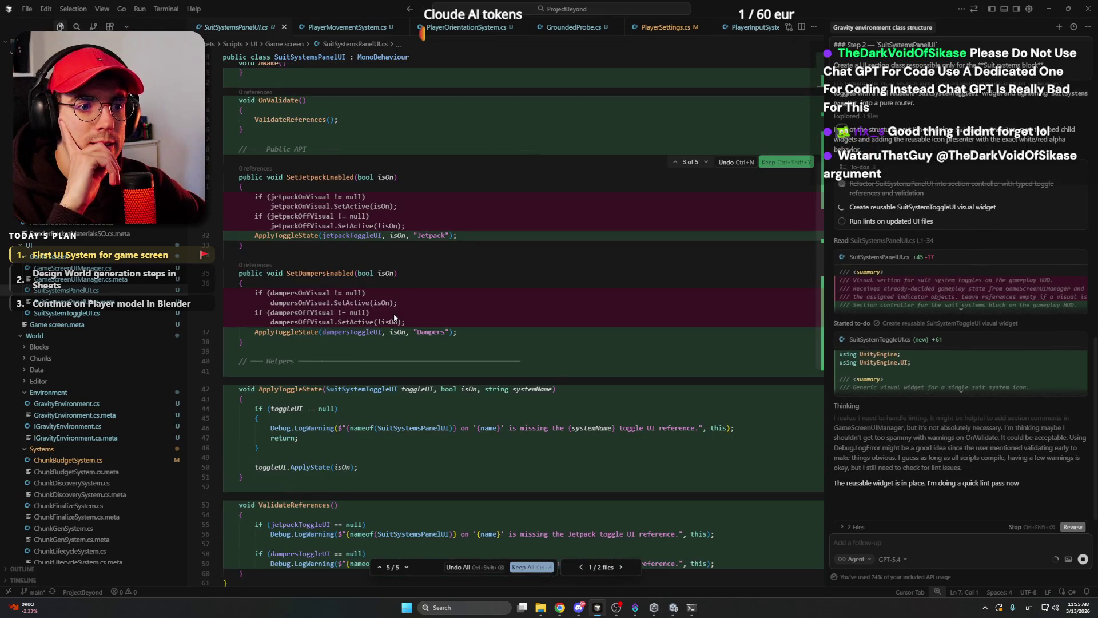
scroll(433, 311, down, 5)
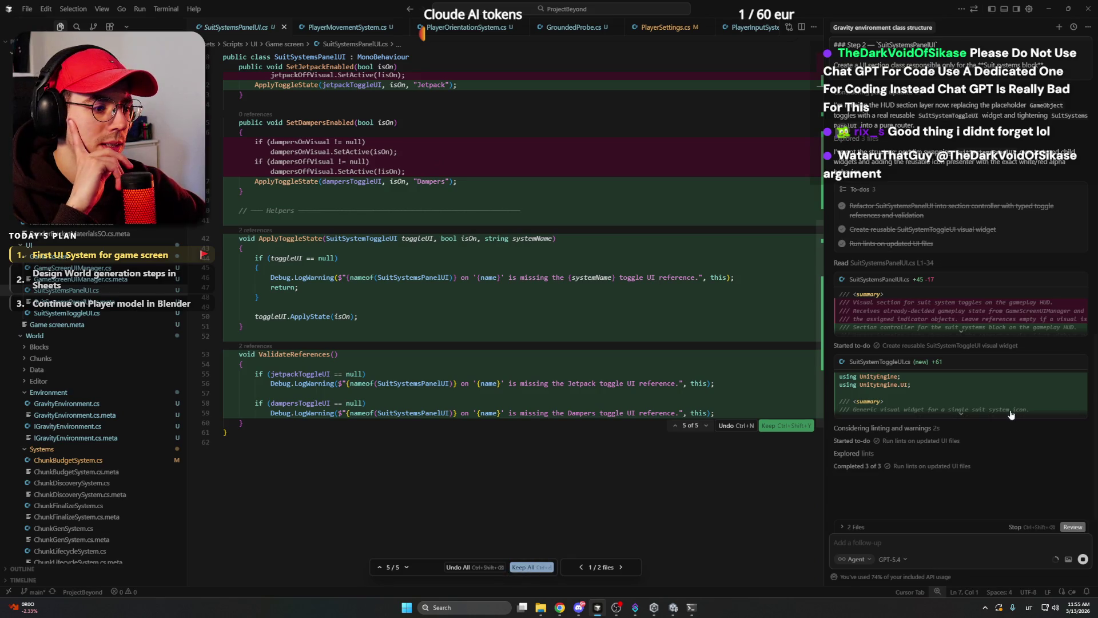
click(402, 28)
click(403, 29)
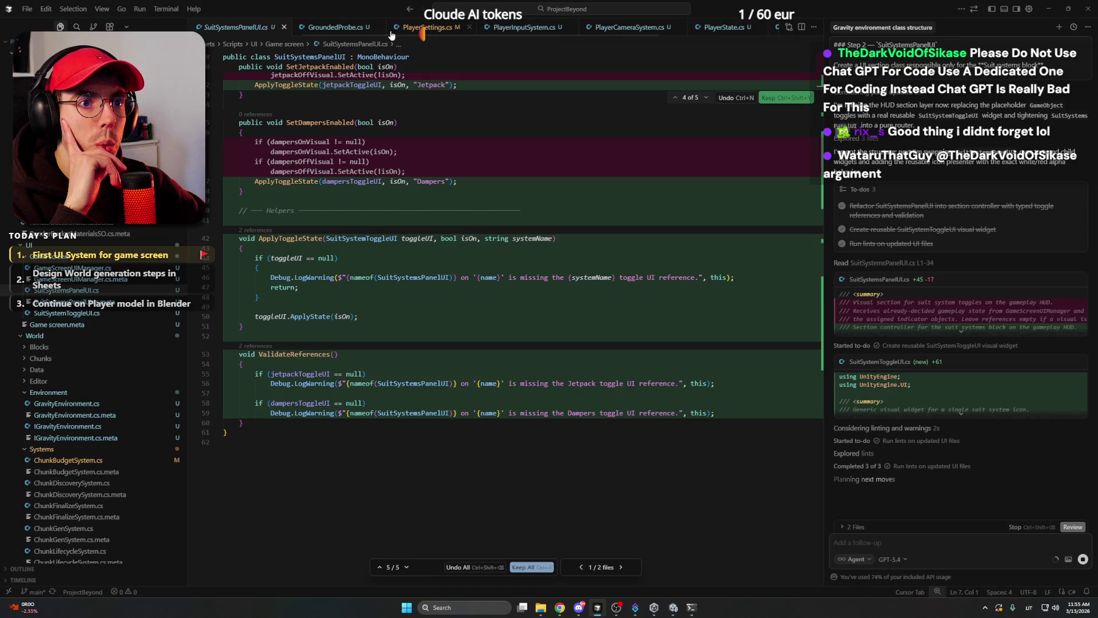
click(376, 29)
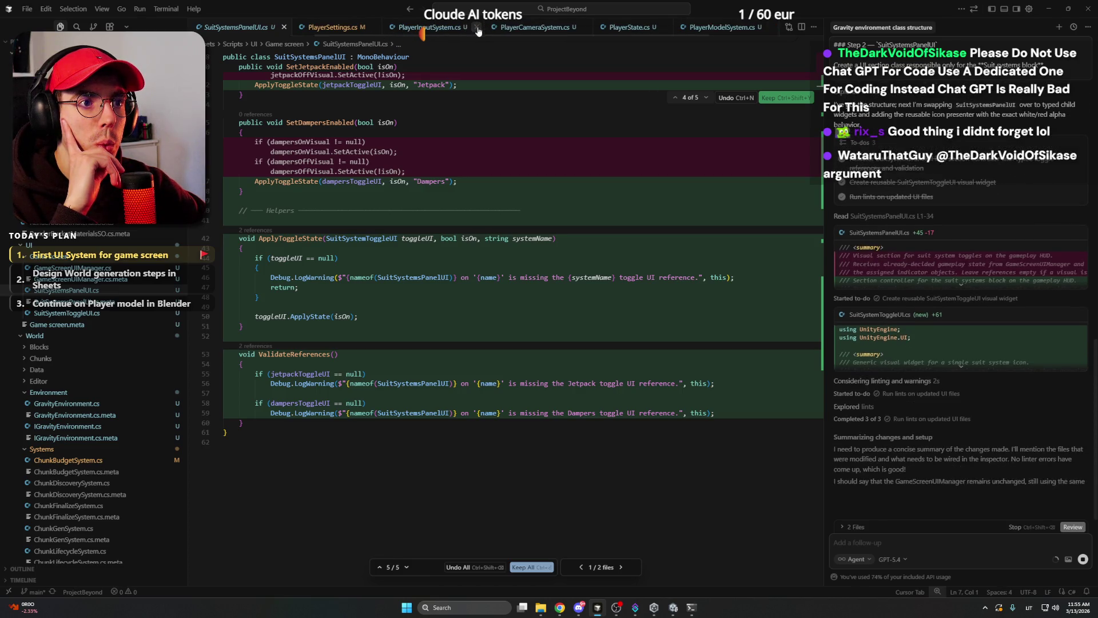
click(586, 28)
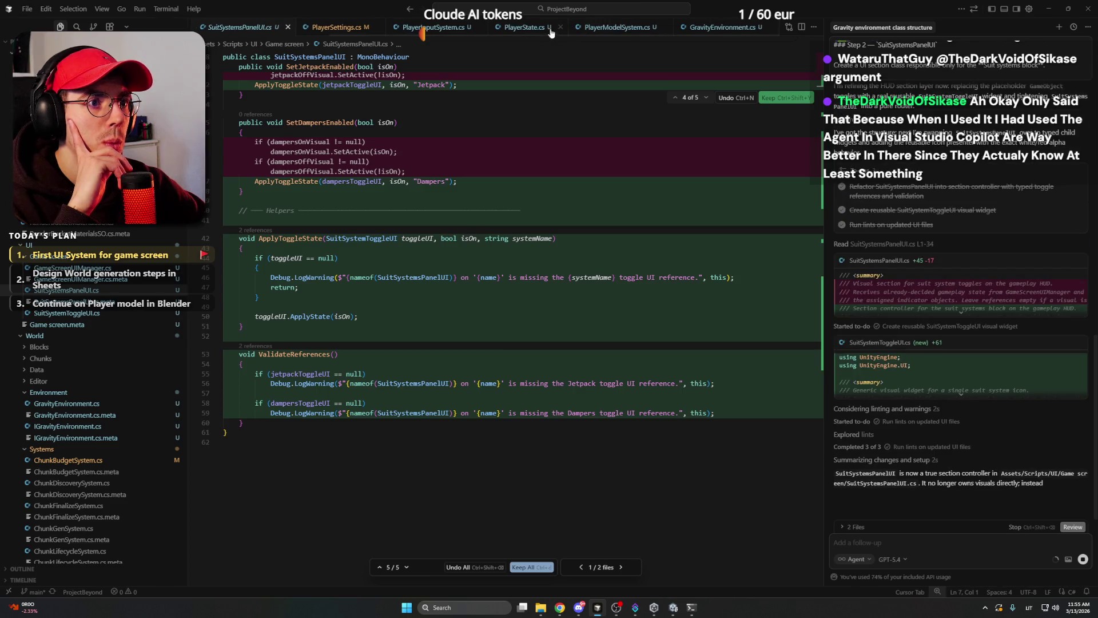
click(666, 27)
click(664, 28)
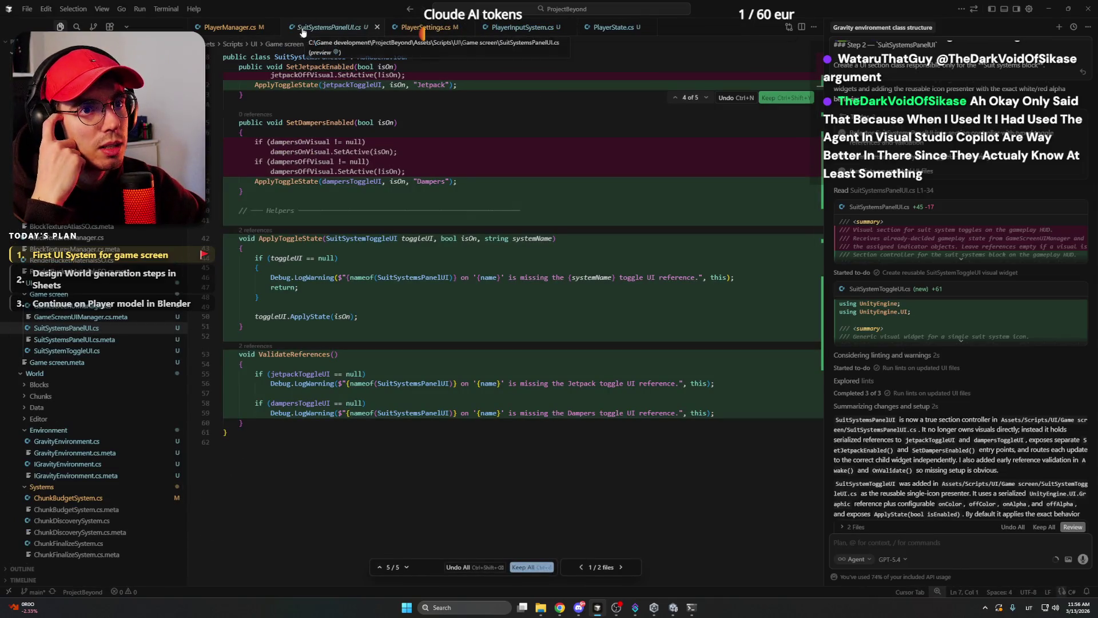
Keep the agent's SuitSystemsPanelUI.cs edits after scanning the diff.
scroll(523, 309, up, 6)
scroll(523, 309, down, 4)
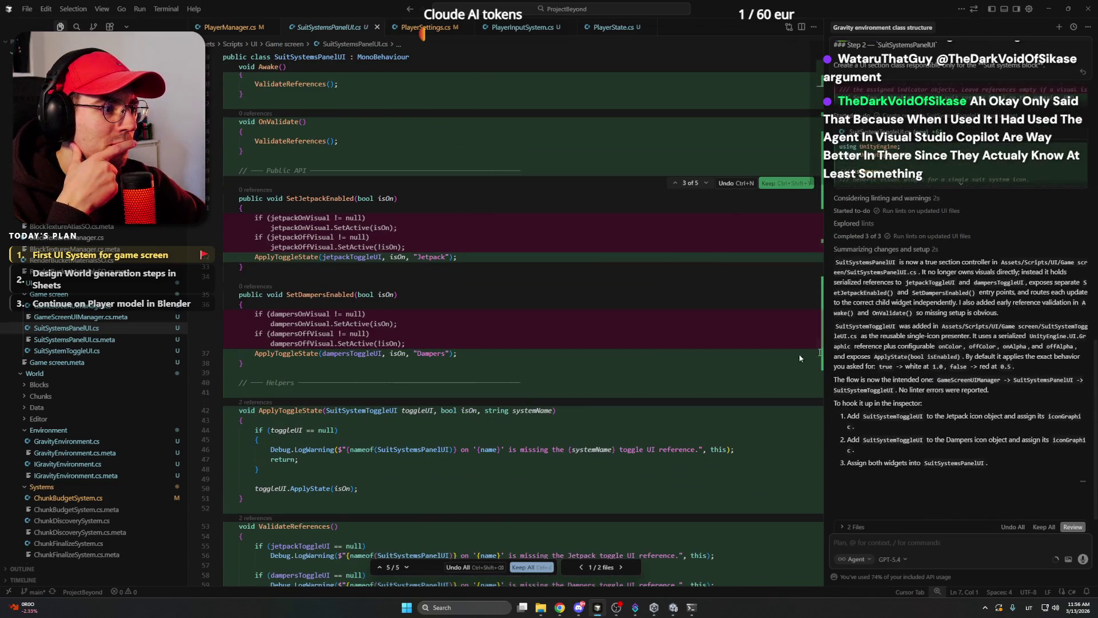
click(531, 568)
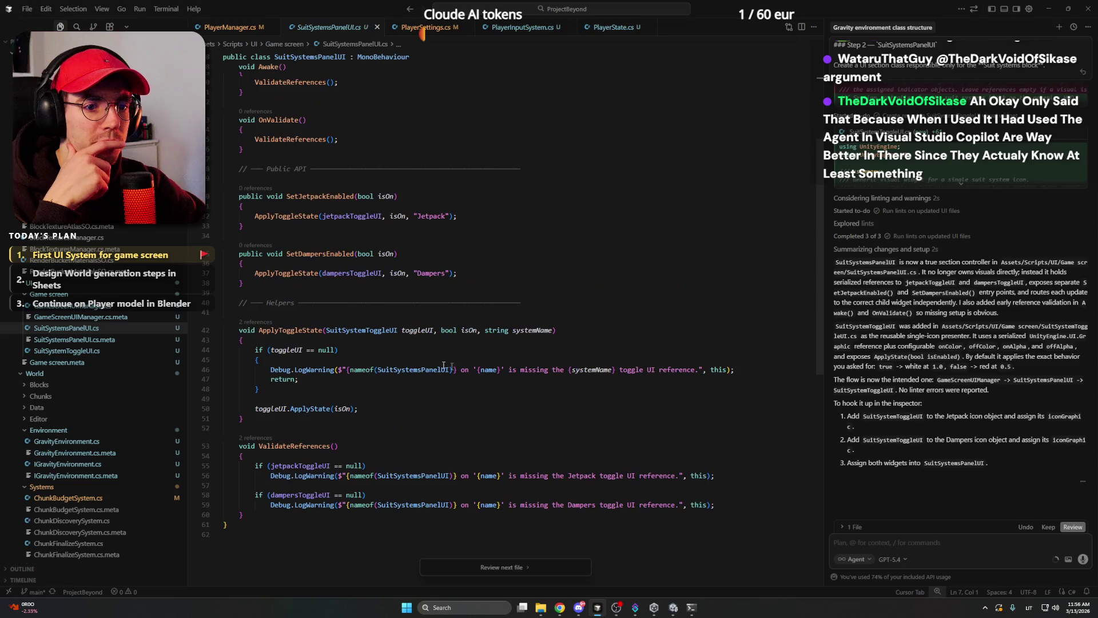
click(505, 568)
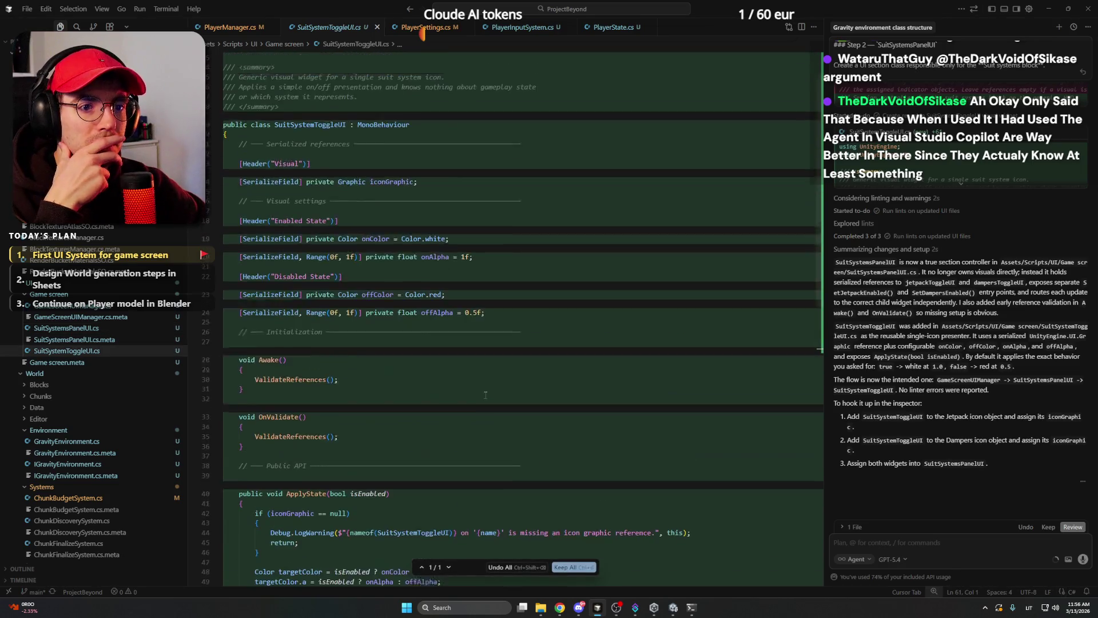
scroll(455, 315, down, 5)
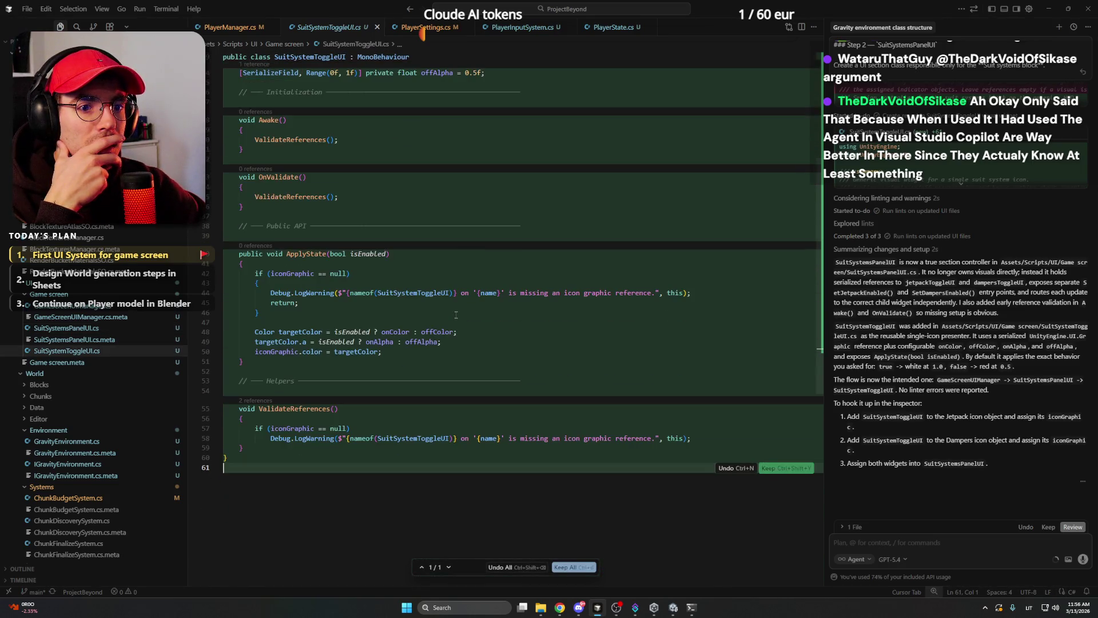
scroll(456, 315, up, 1)
click(574, 567)
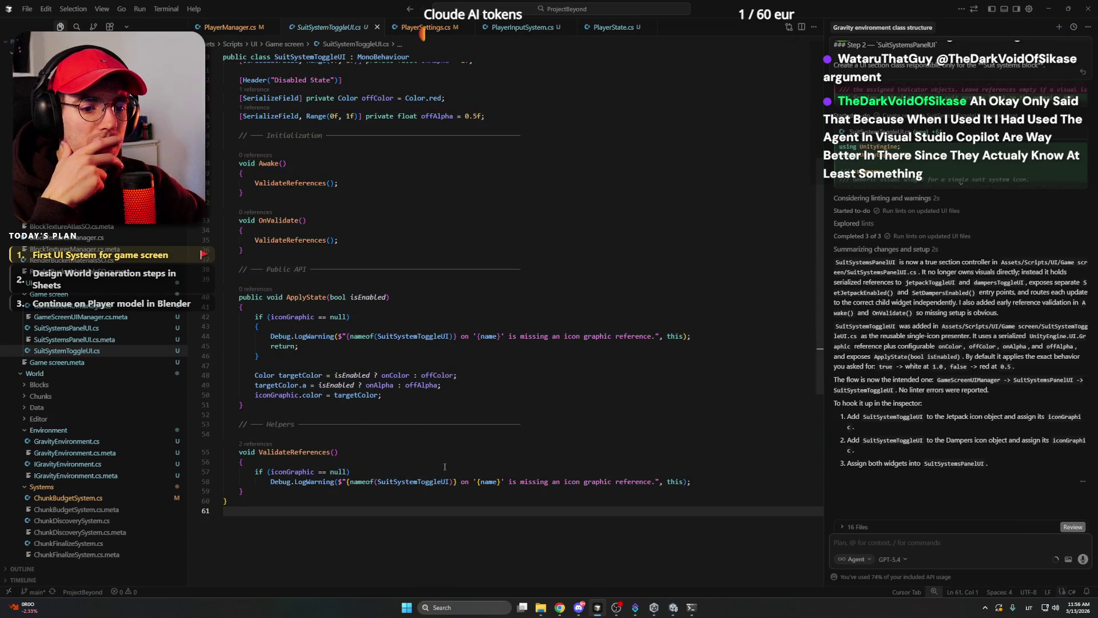
scroll(444, 452, up, 2)
click(474, 258)
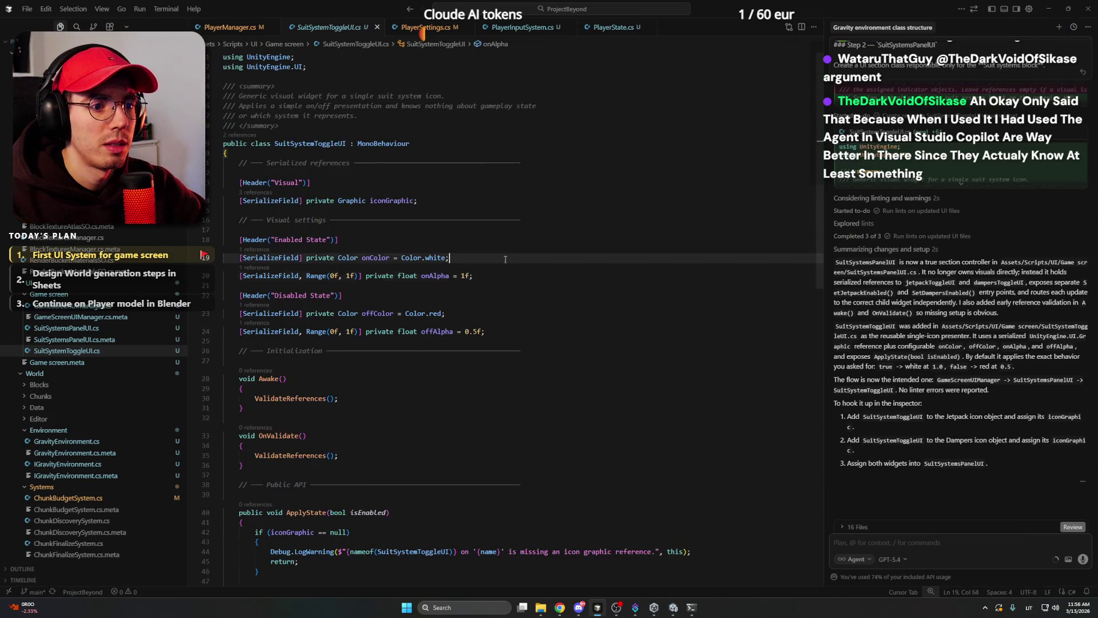
click(484, 203)
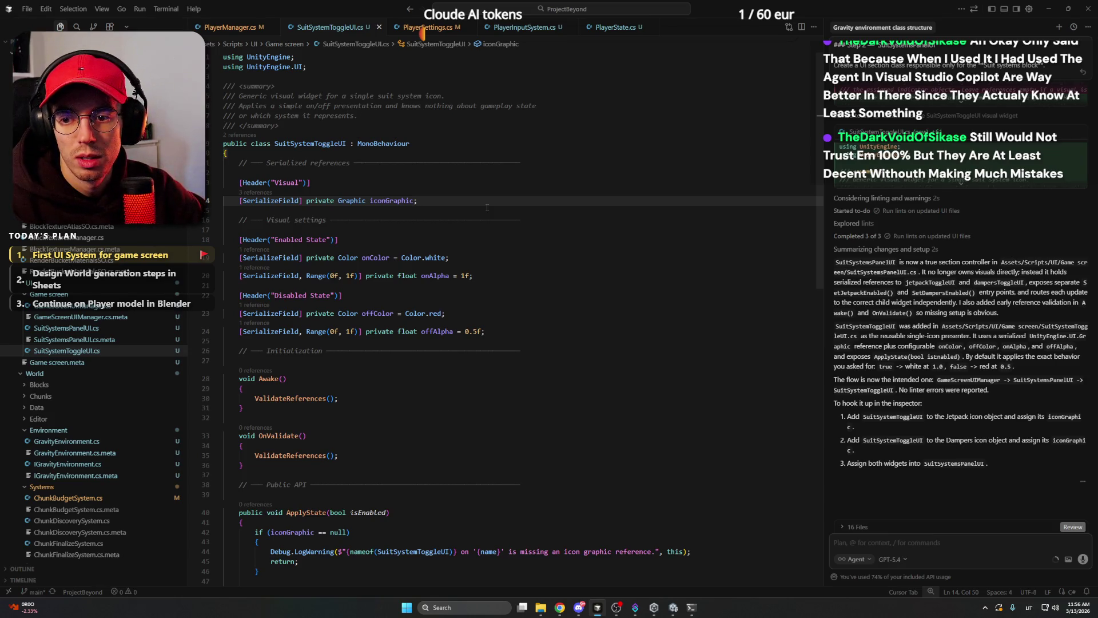
click(486, 208)
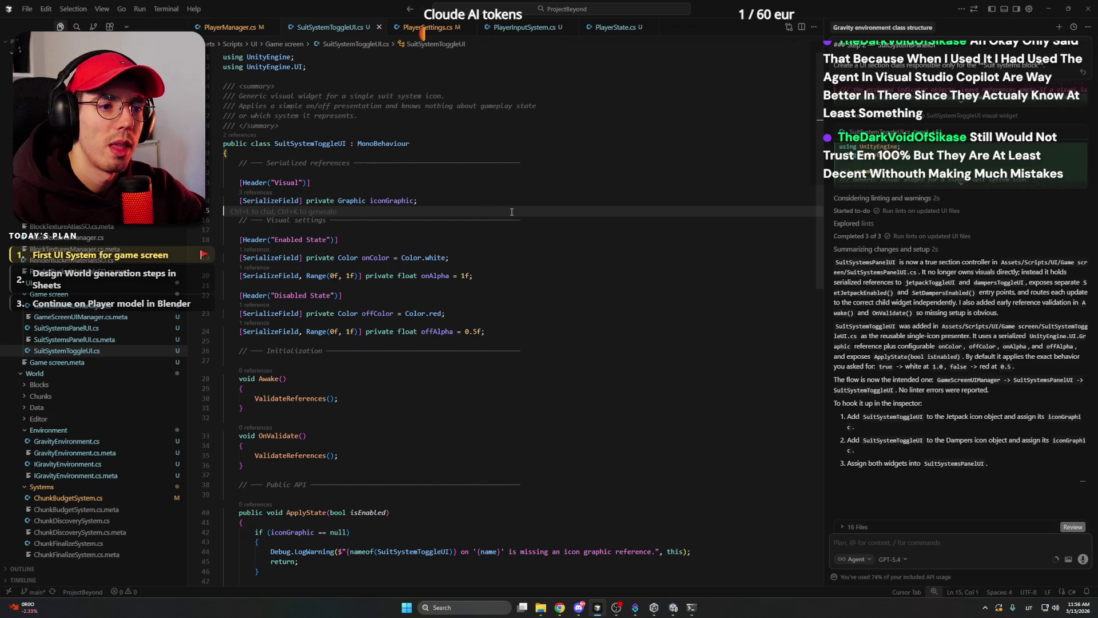
click(545, 351)
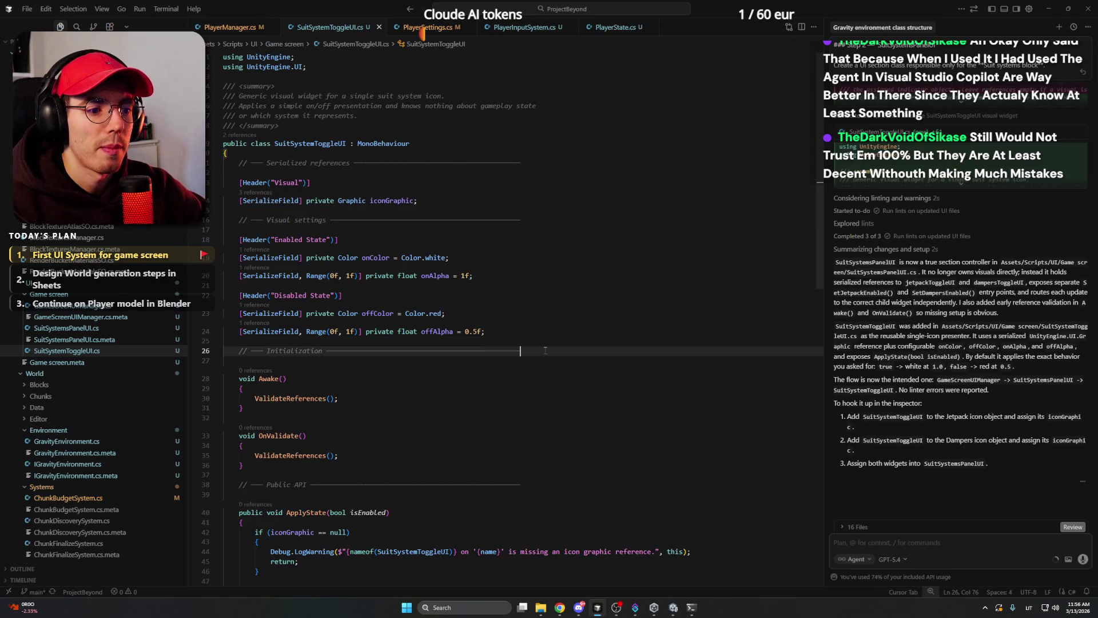
scroll(545, 350, down, 5)
click(555, 312)
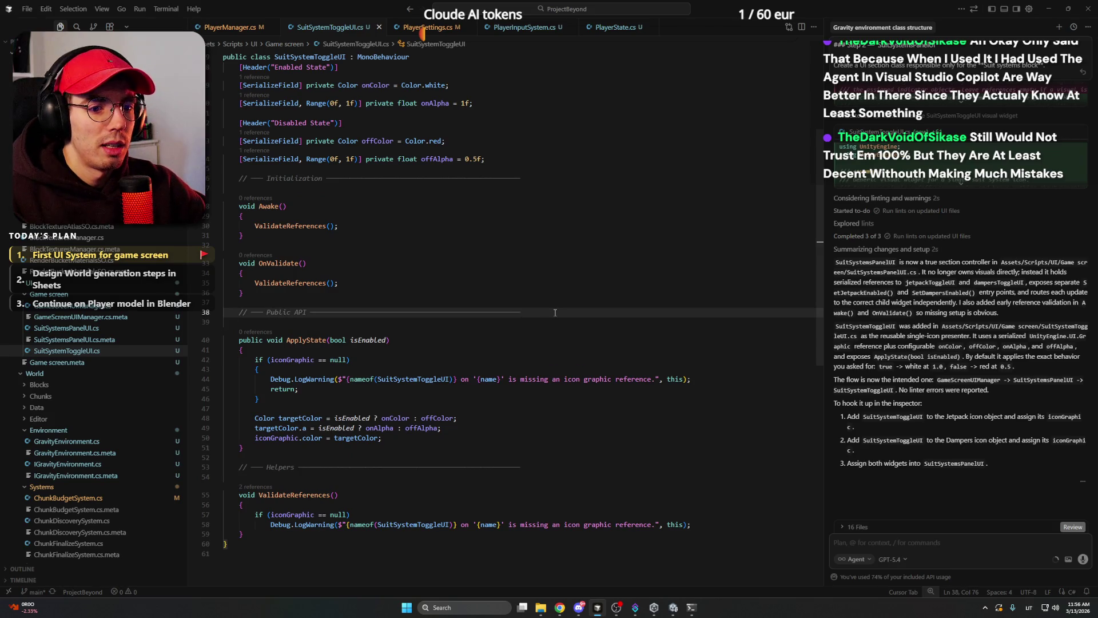
scroll(555, 313, up, 5)
click(546, 240)
click(547, 223)
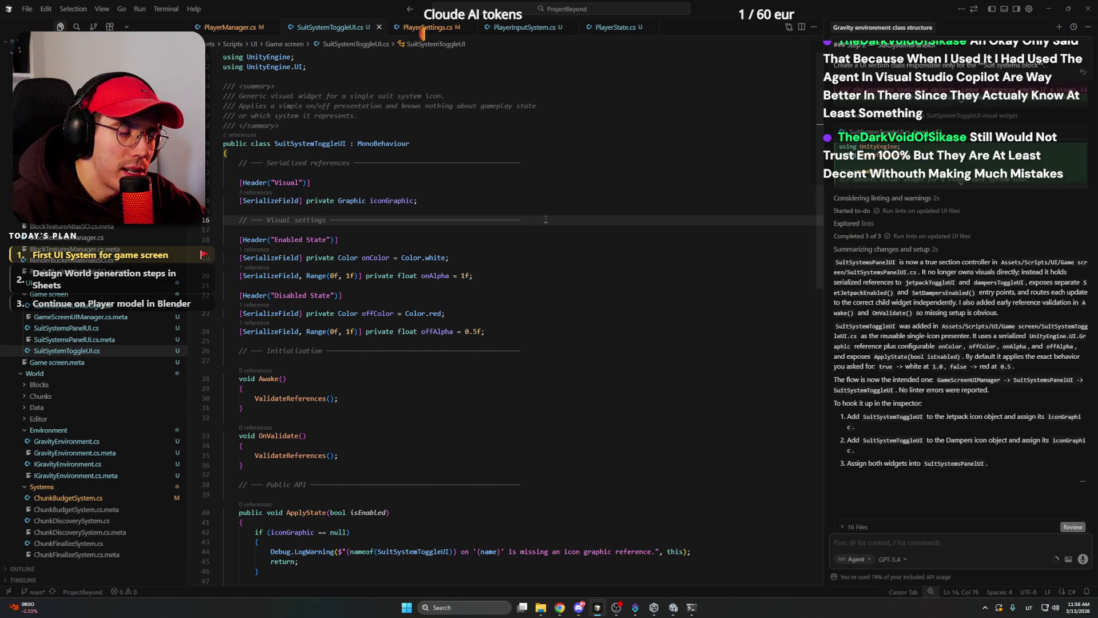
click(533, 163)
mouse_move(560, 607)
click(554, 572)
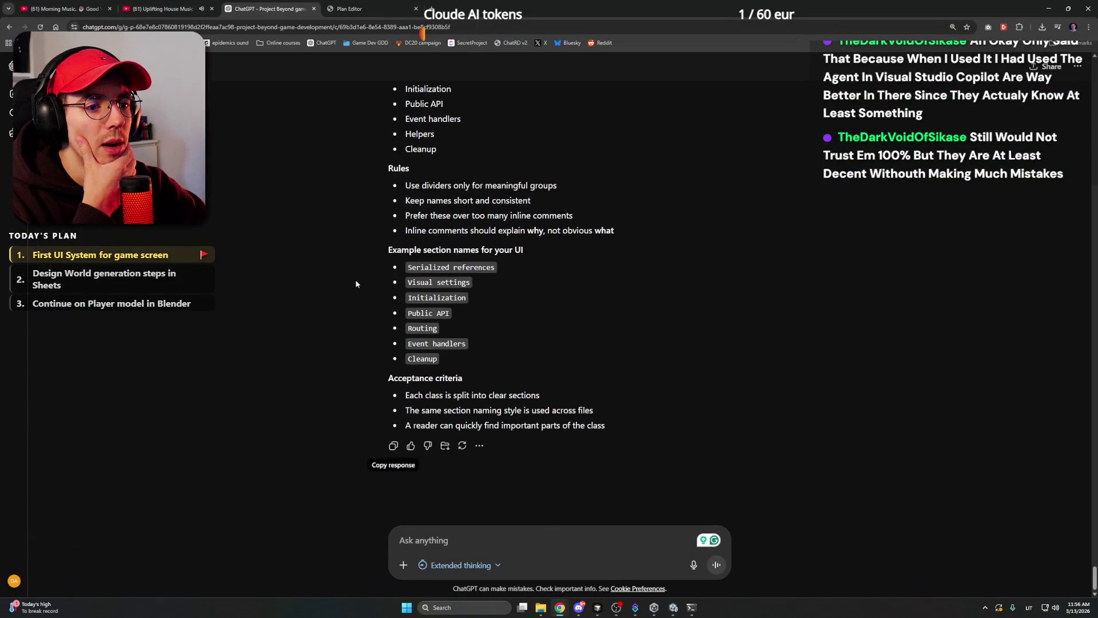
scroll(355, 279, up, 10)
scroll(353, 273, up, 5)
key(alt+Tab)
click(468, 143)
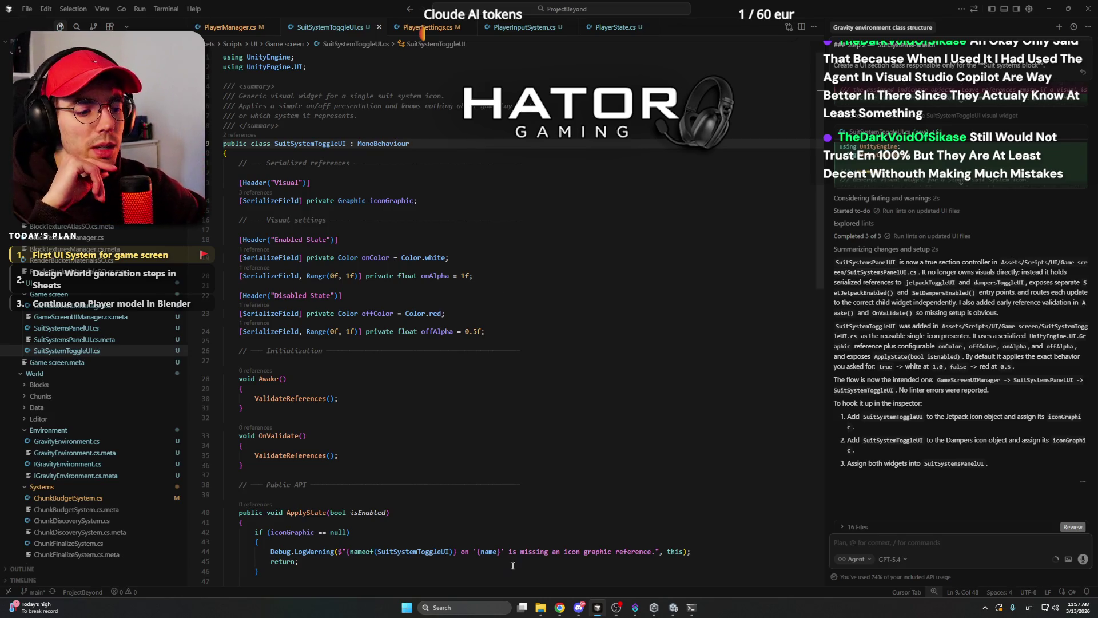
mouse_move(560, 607)
click(560, 561)
scroll(307, 274, up, 15)
scroll(327, 354, down, 11)
scroll(328, 358, down, 5)
scroll(327, 358, up, 20)
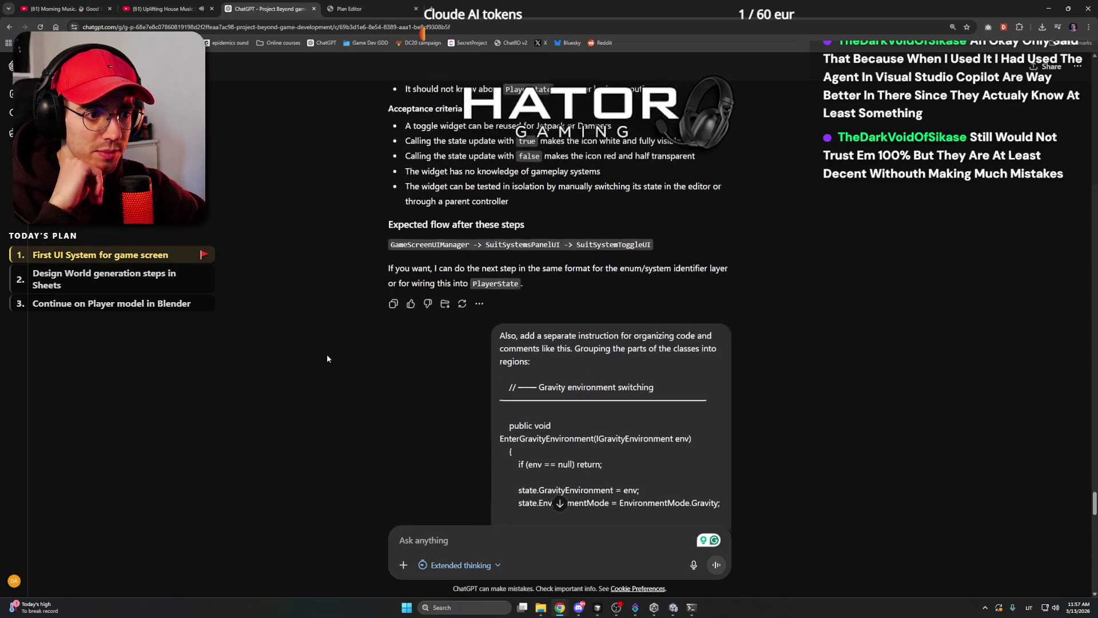
scroll(327, 359, down, 5)
scroll(280, 284, down, 15)
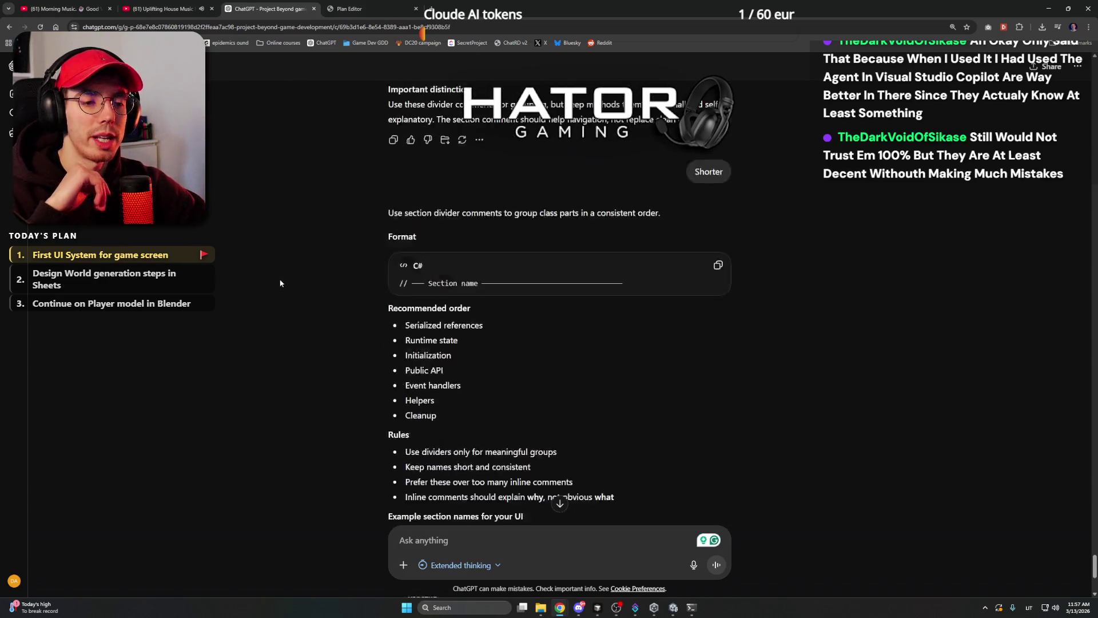
scroll(280, 283, down, 5)
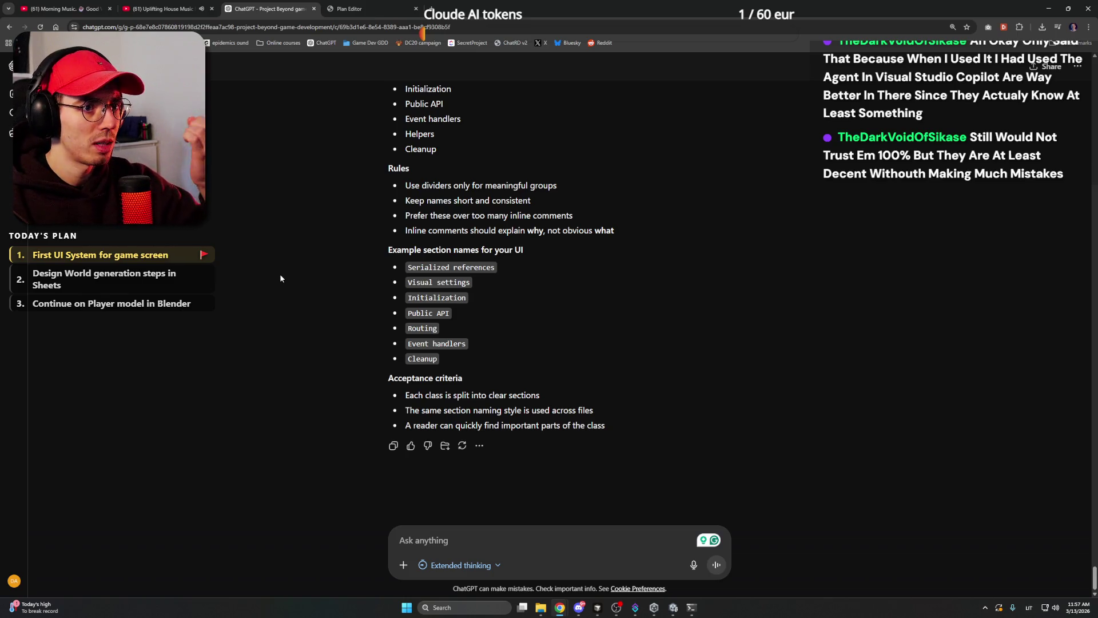
scroll(324, 321, up, 5)
scroll(336, 322, up, 6)
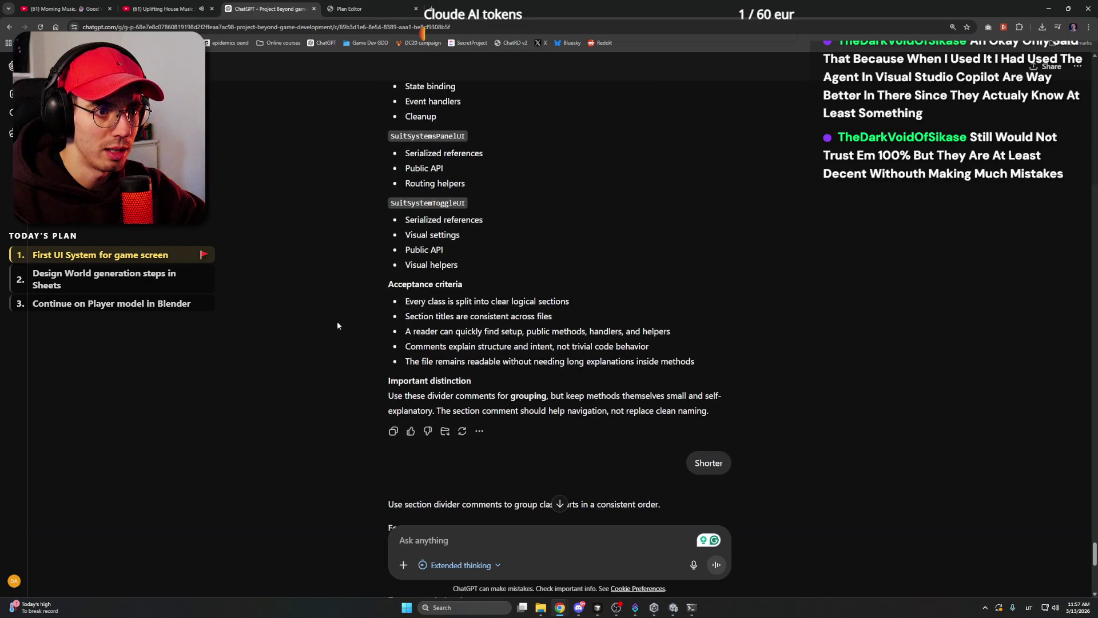
drag(363, 373, 542, 377)
scroll(541, 378, up, 5)
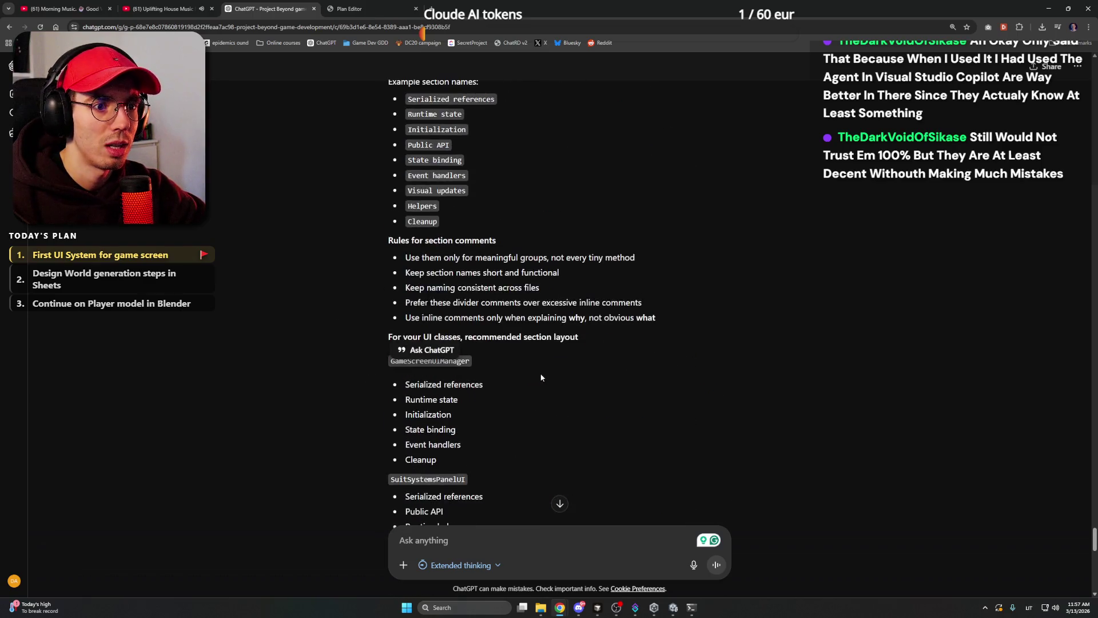
scroll(436, 333, up, 2)
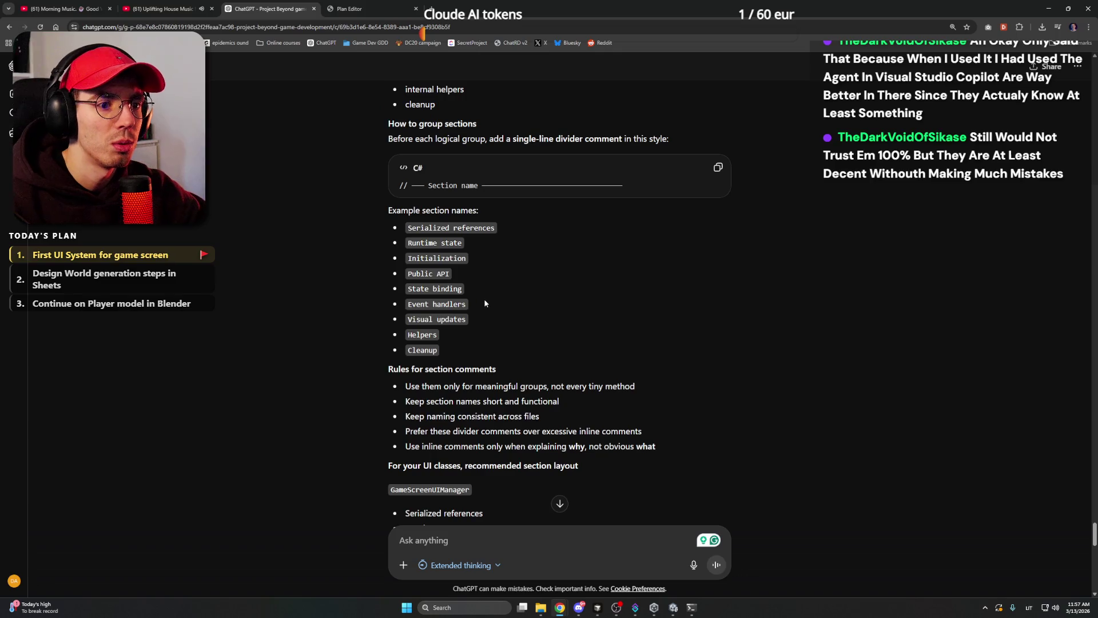
scroll(343, 298, down, 7)
scroll(346, 311, up, 6)
scroll(345, 310, down, 15)
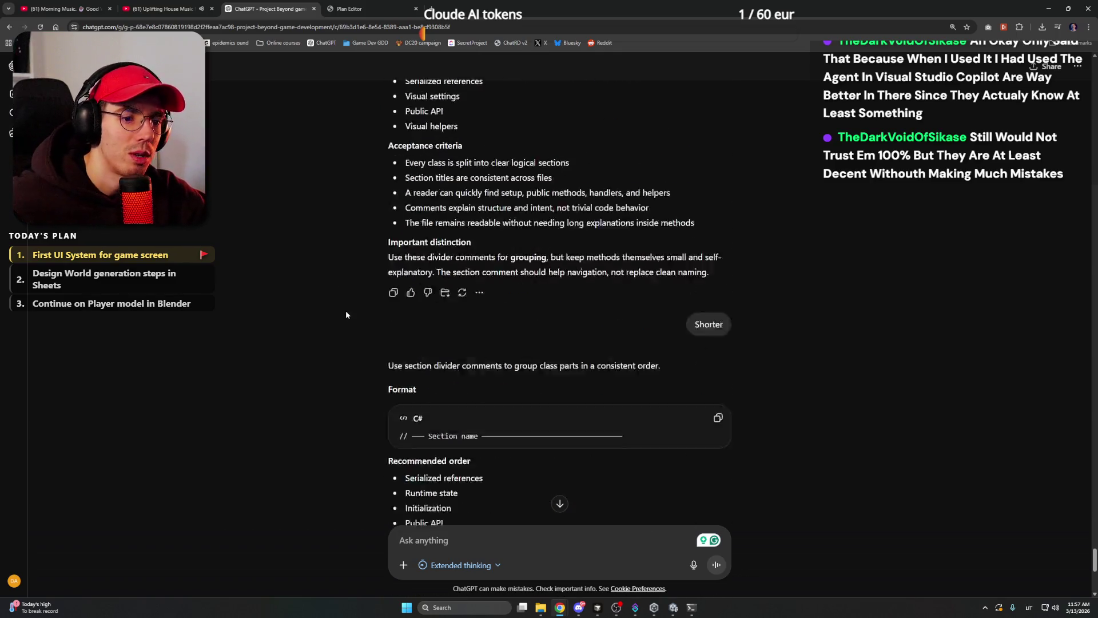
click(1048, 7)
click(514, 331)
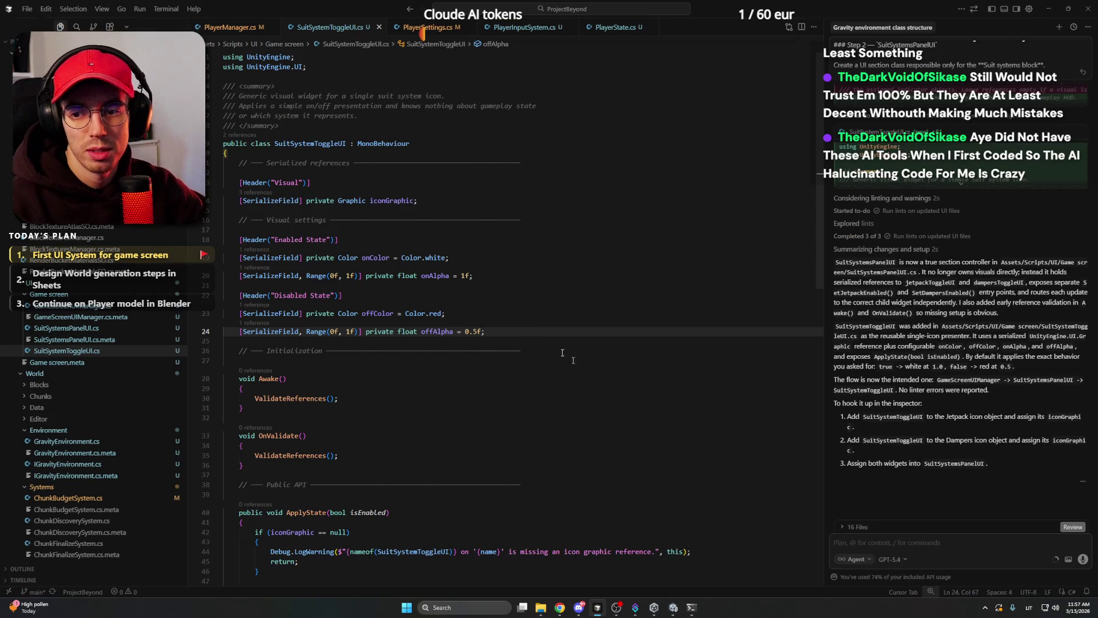
Bring up ChatGPT's divider rule listing the recommended class section order.
mouse_move(560, 607)
click(559, 572)
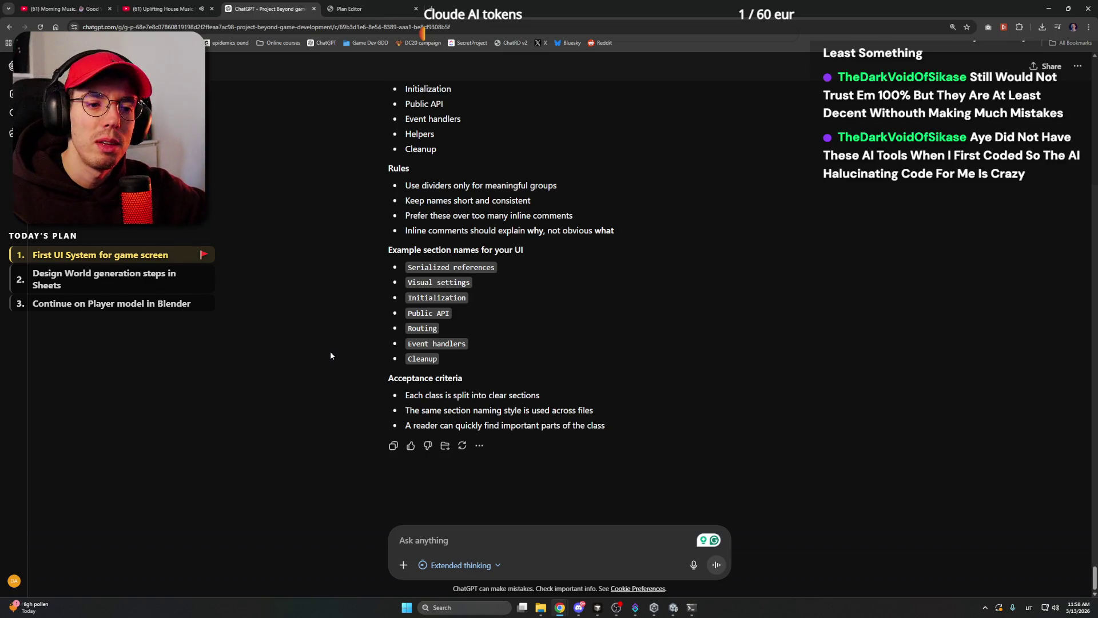
scroll(331, 356, up, 4)
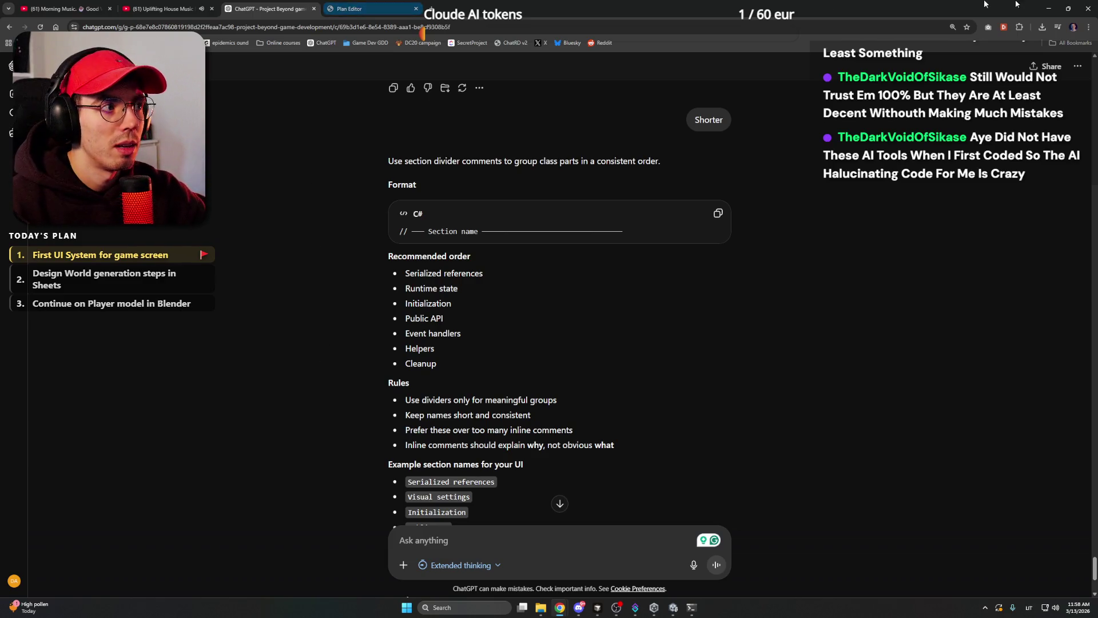
Leave ChatGPT and bring up Unity Hub's Projects list.
key(alt+Tab)
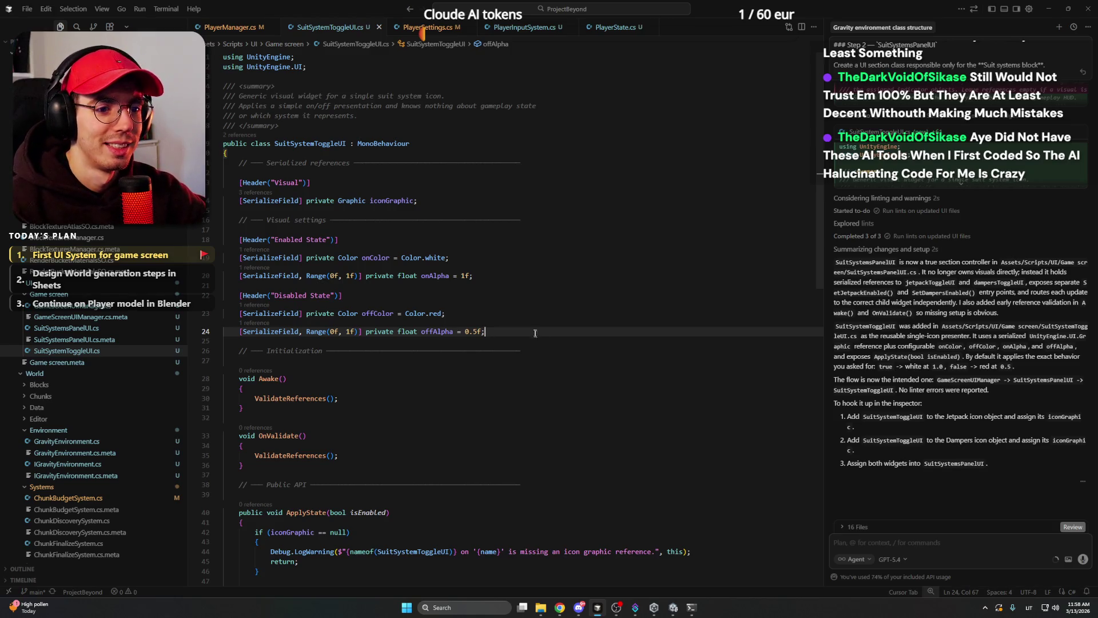
click(653, 612)
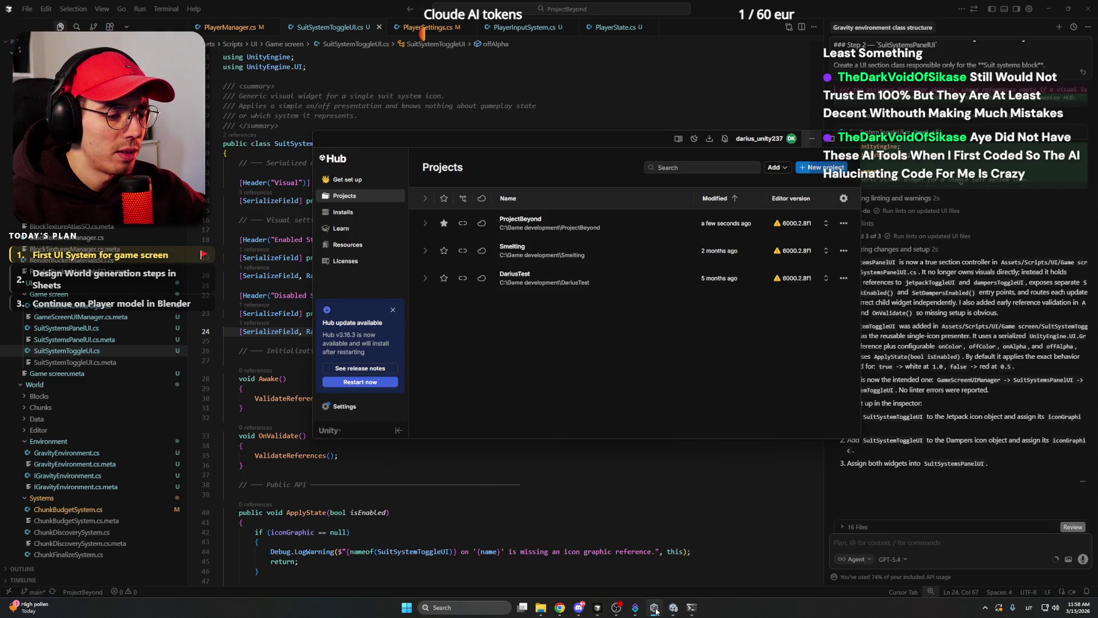
Dismiss Unity Hub and bring the ProjectBeyond Unity editor forward, maximized.
click(654, 611)
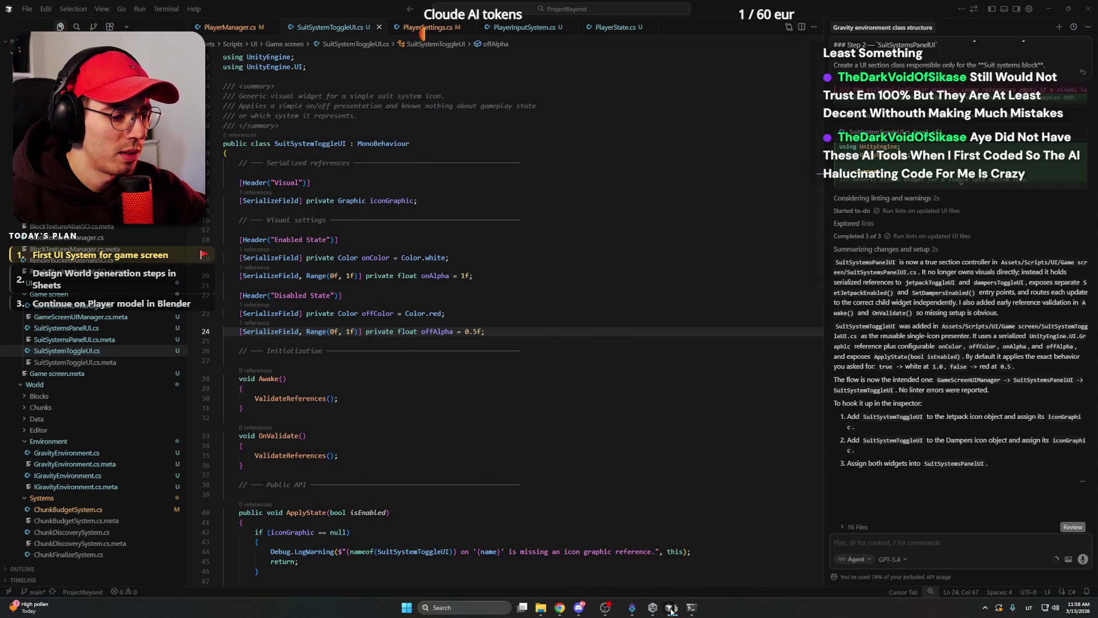
drag(690, 611, 542, 610)
click(690, 610)
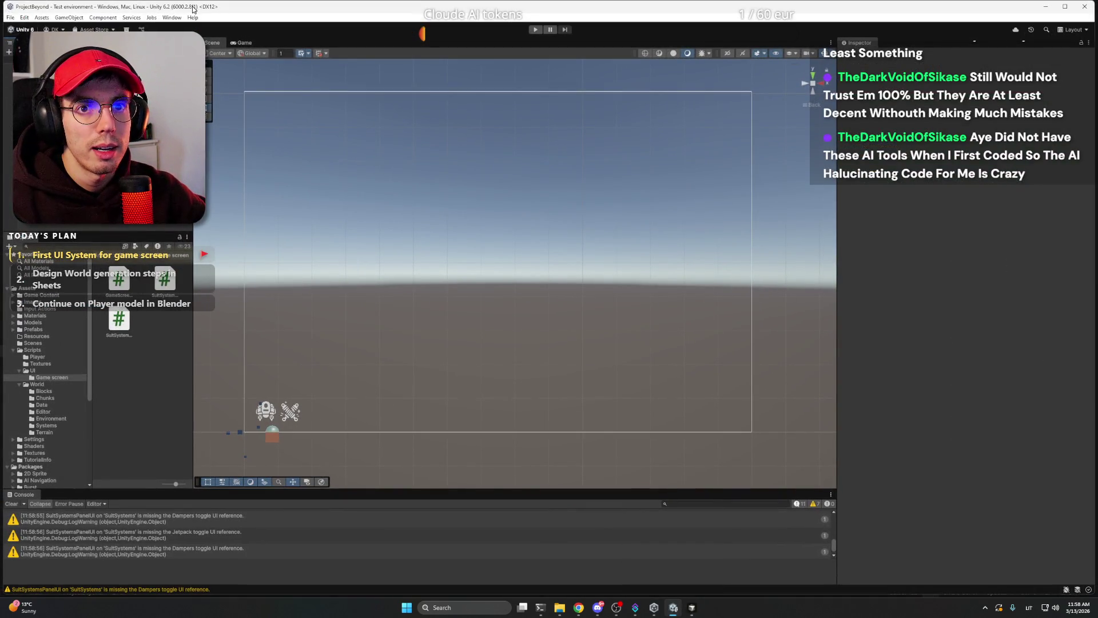
double_click(193, 8)
Select the SuitSystems panel and Jetpack icon, then inspect the SuitSystemToggleUI and SuitSystemsPanelUI scripts.
click(241, 433)
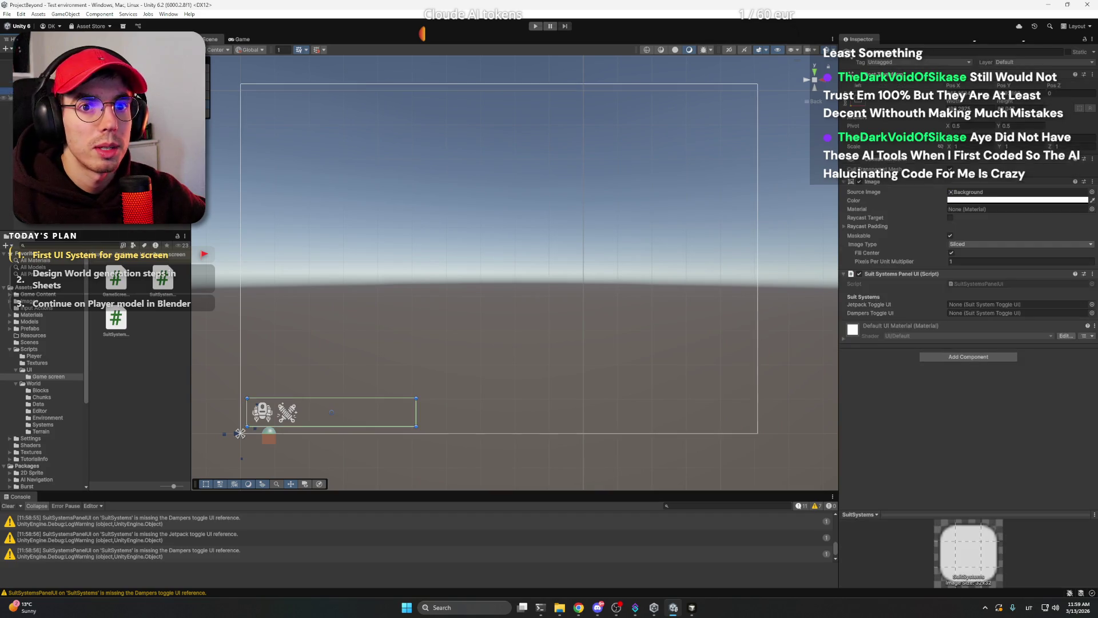
click(246, 426)
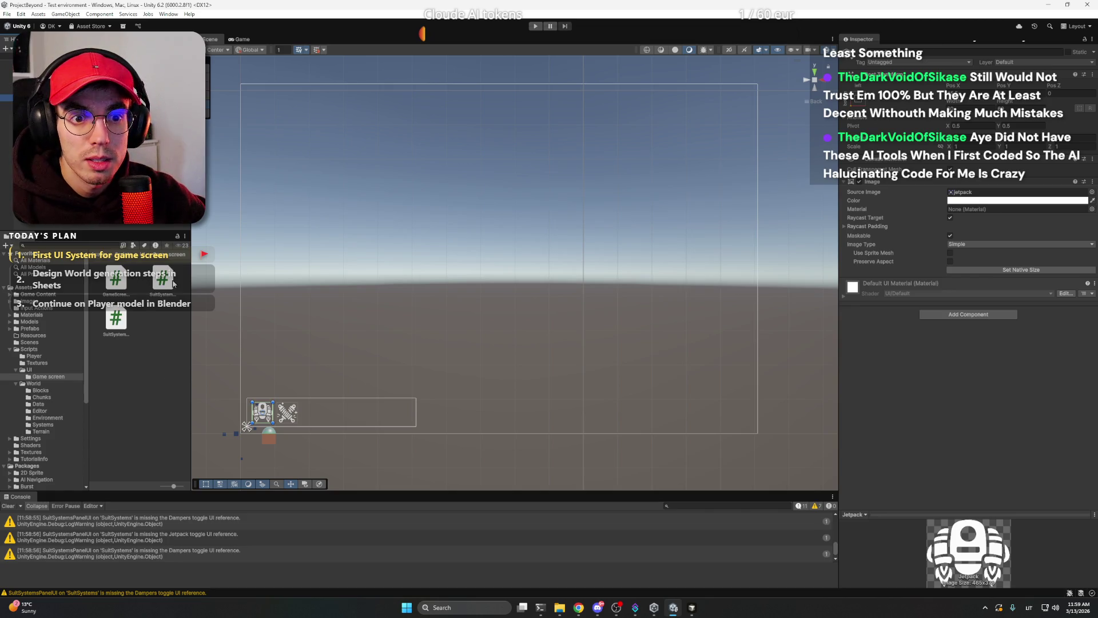
click(120, 318)
click(165, 286)
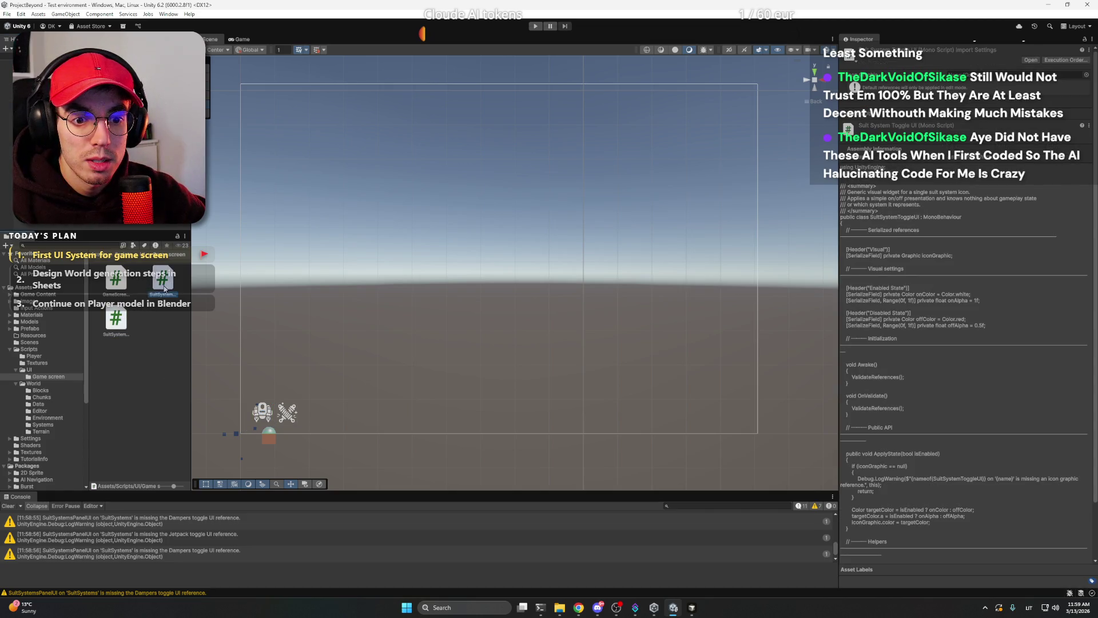
click(118, 320)
click(163, 278)
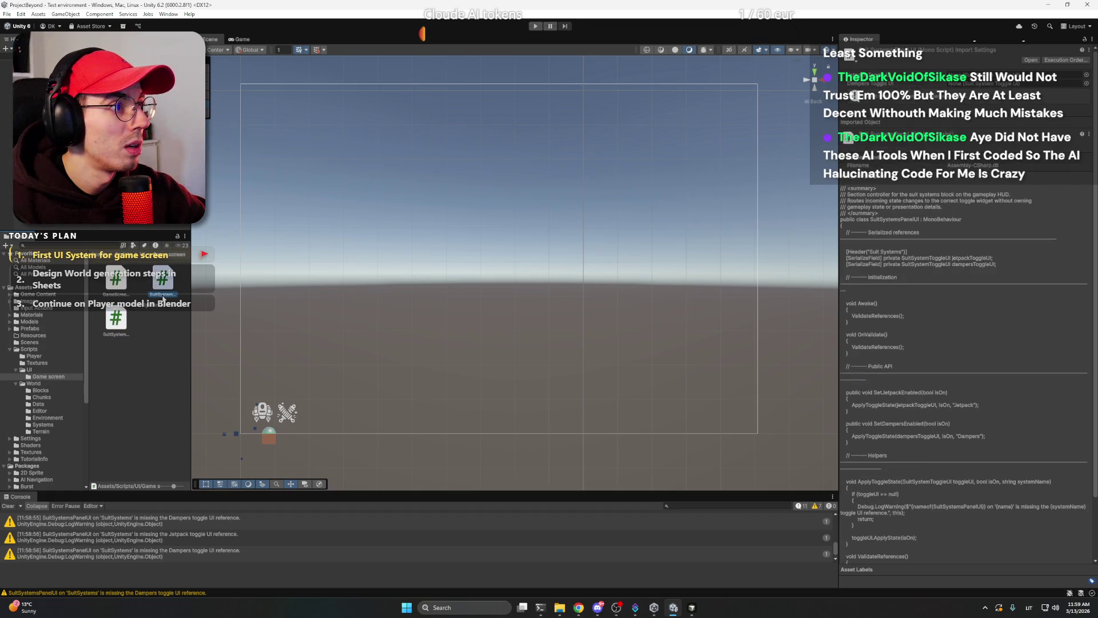
Attach the SuitSystemToggleUI script to the Jetpack and Dampers icon objects.
click(119, 327)
click(262, 410)
drag(115, 318, 1007, 376)
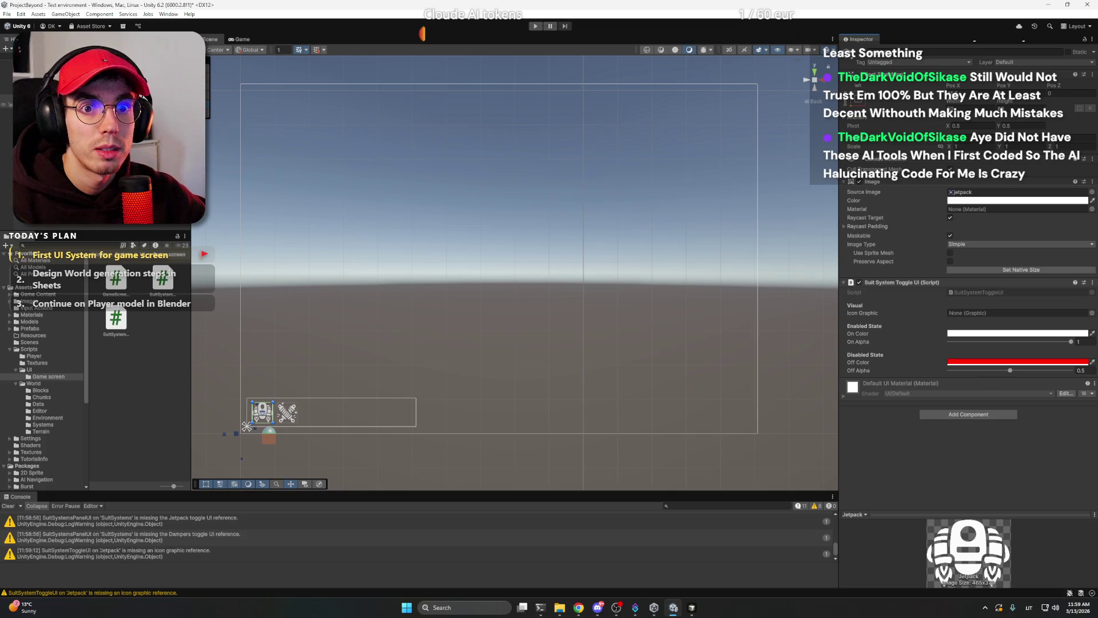
click(287, 412)
drag(838, 364, 921, 361)
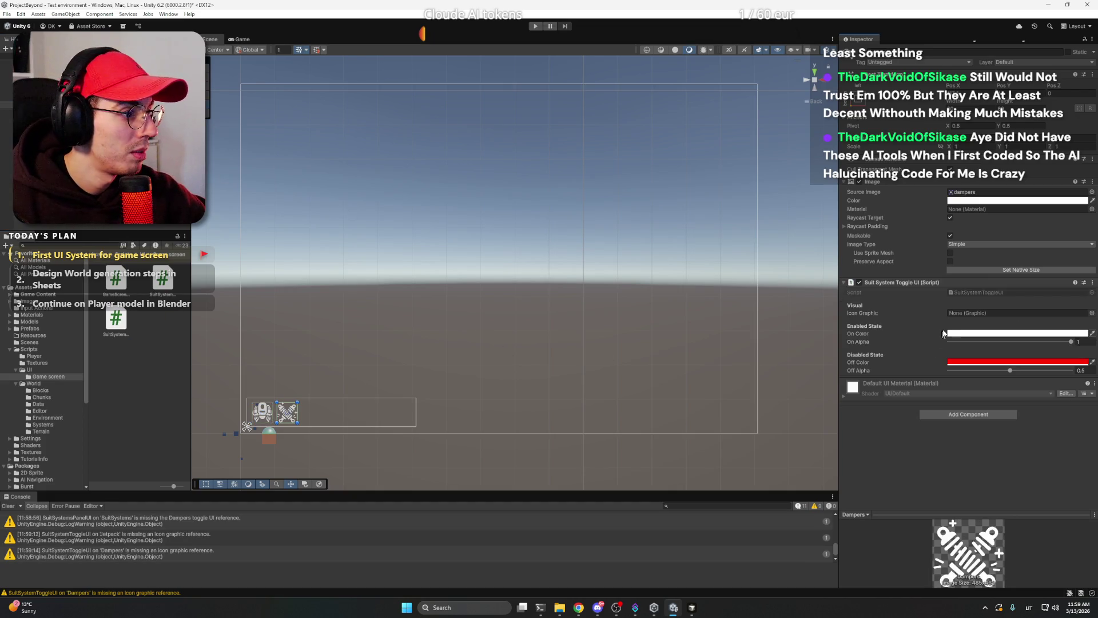
Open the UI Game screen sprites folder and try assigning the jetpack sprite as Jetpack's Icon Graphic.
click(262, 410)
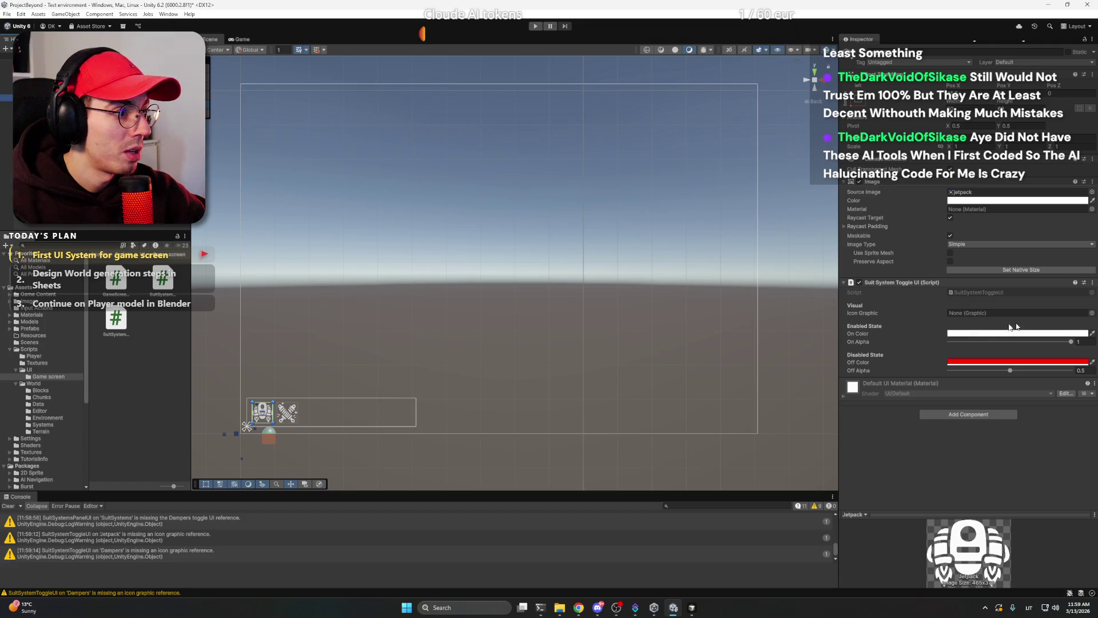
click(1092, 313)
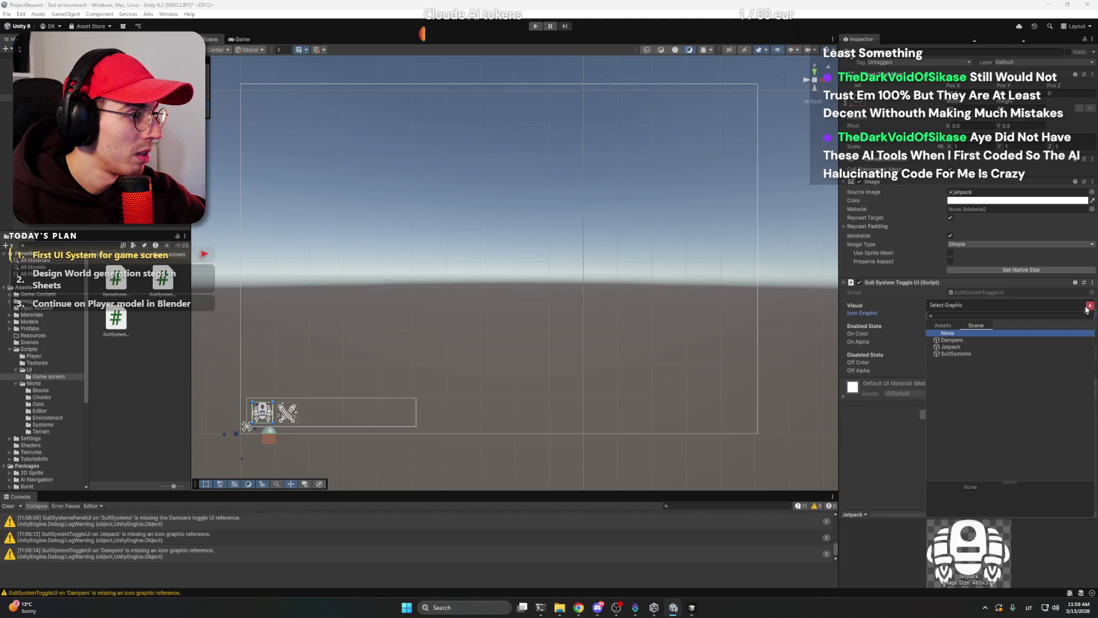
key(Escape)
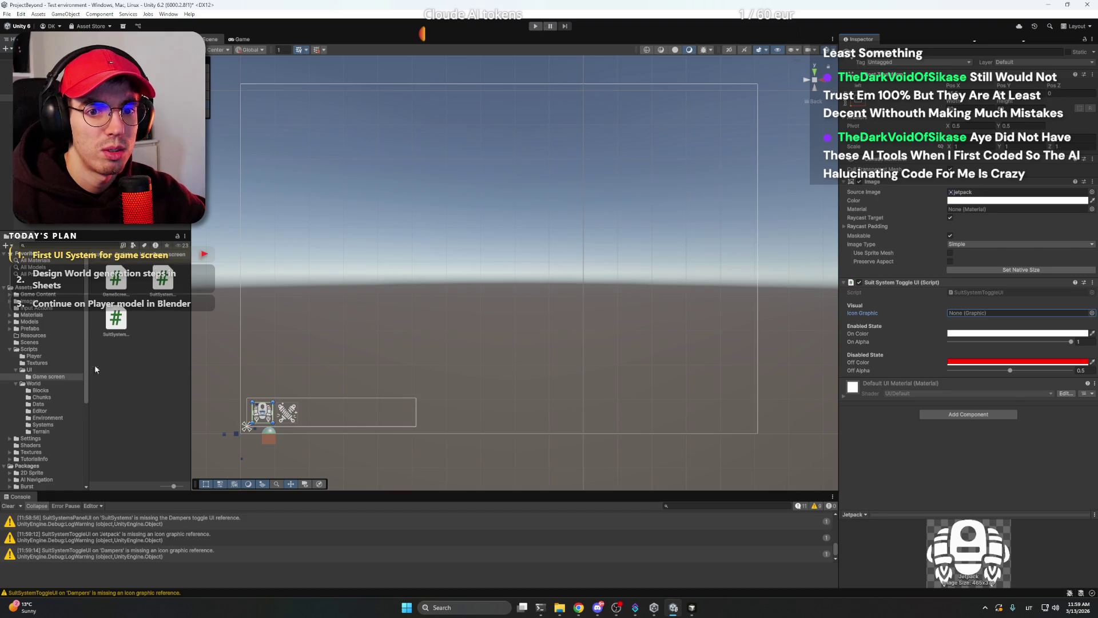
click(33, 315)
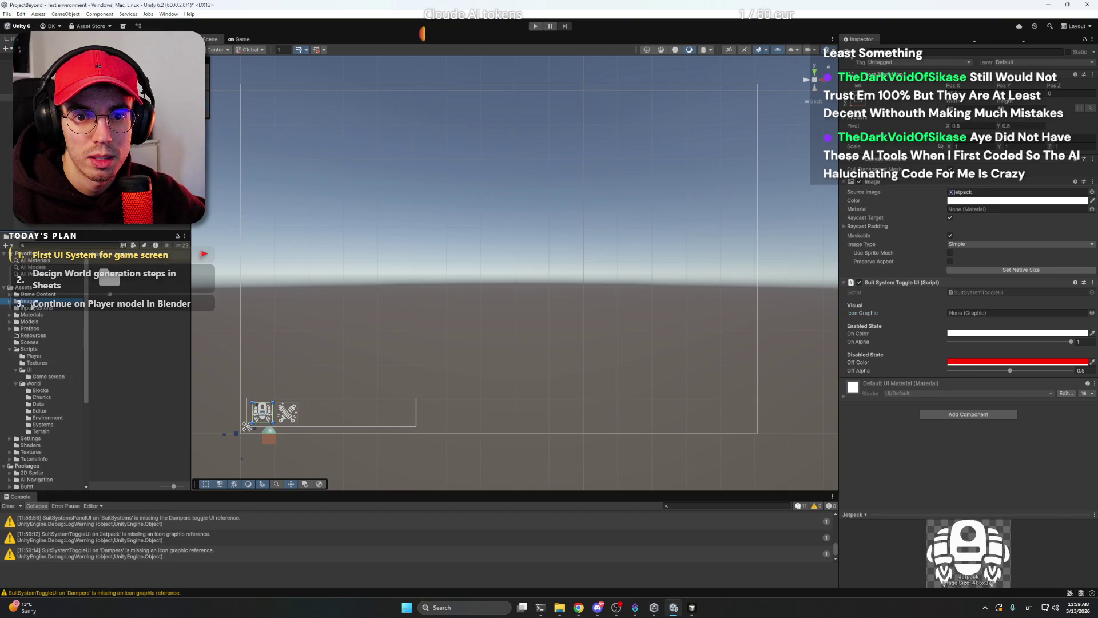
click(241, 431)
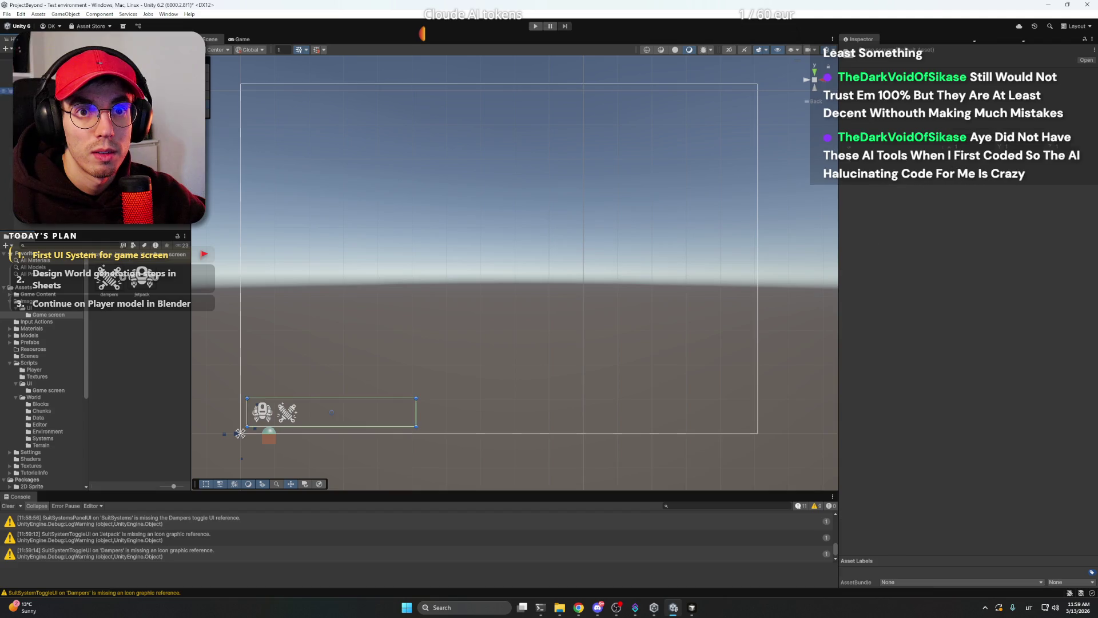
click(246, 426)
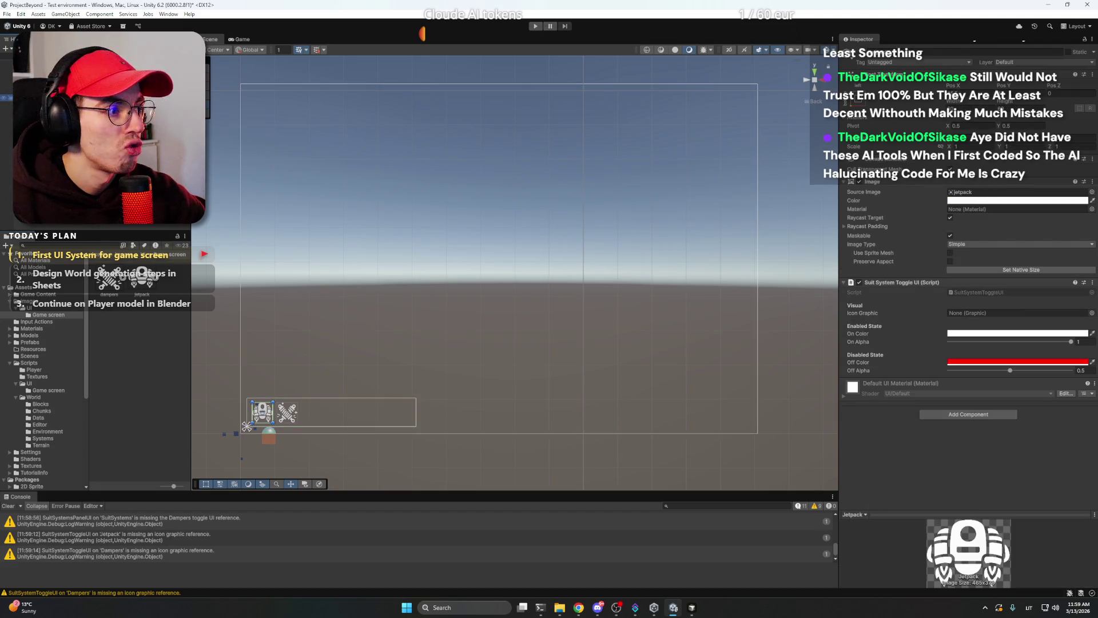
mouse_move(141, 278)
mouse_down()
mouse_move(770, 326)
mouse_move(974, 311)
mouse_move(950, 339)
mouse_up()
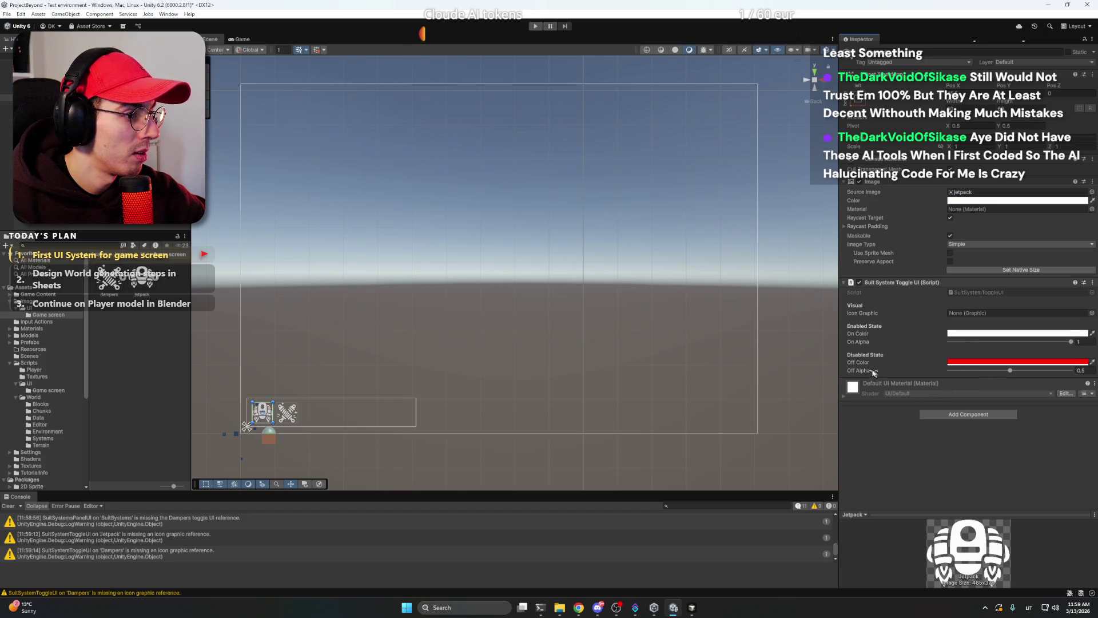
click(445, 54)
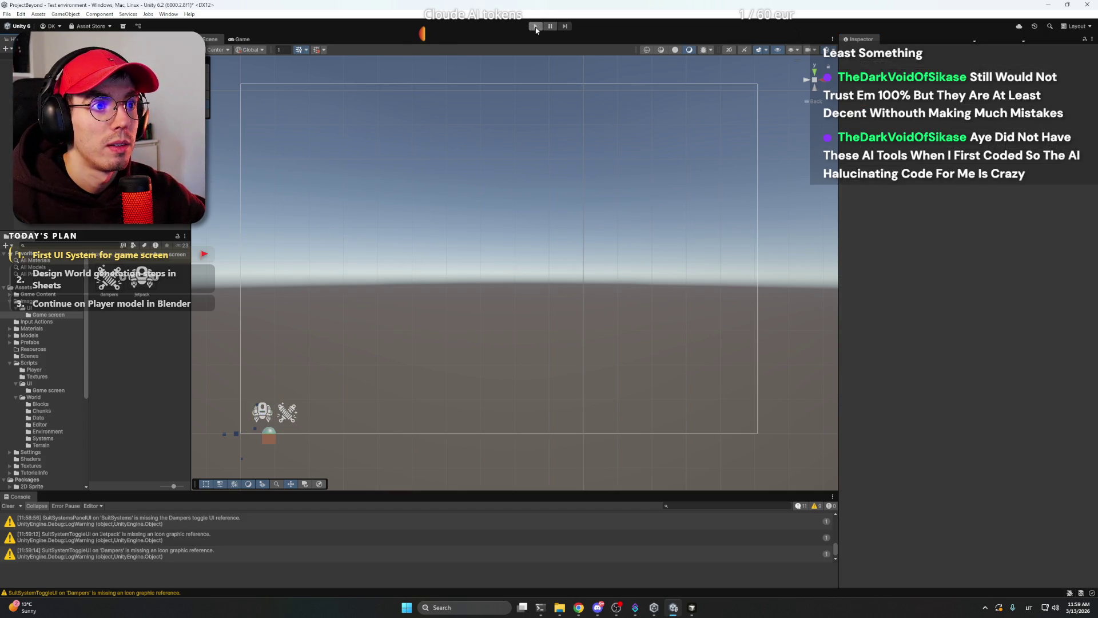
Play-test the scene to check the jetpack and dampers HUD icons, then stop play mode.
click(536, 27)
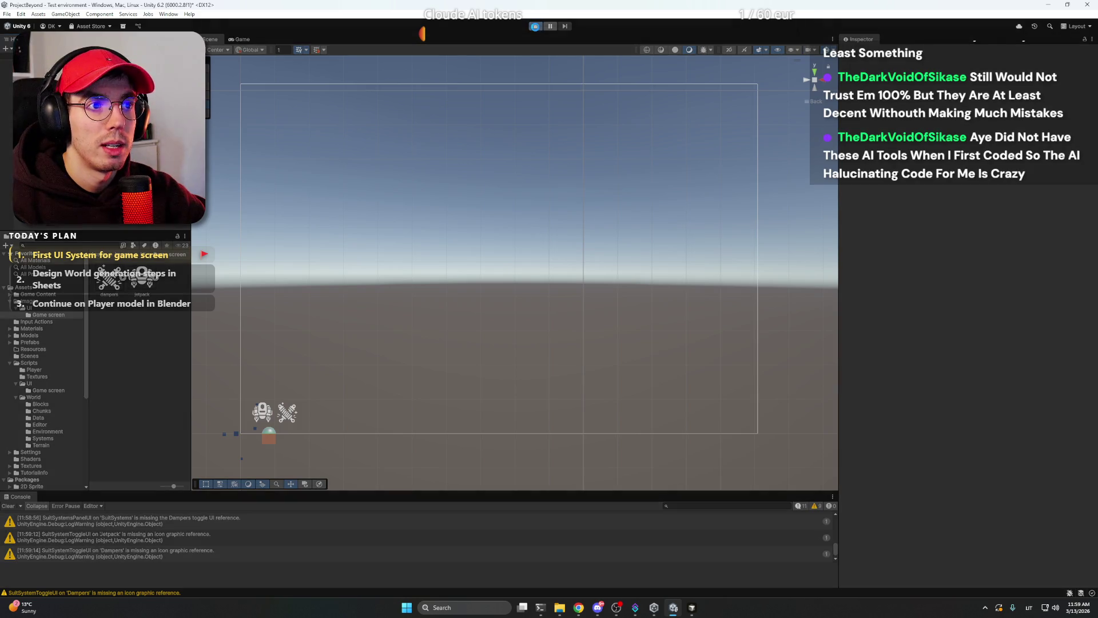
click(598, 609)
click(599, 609)
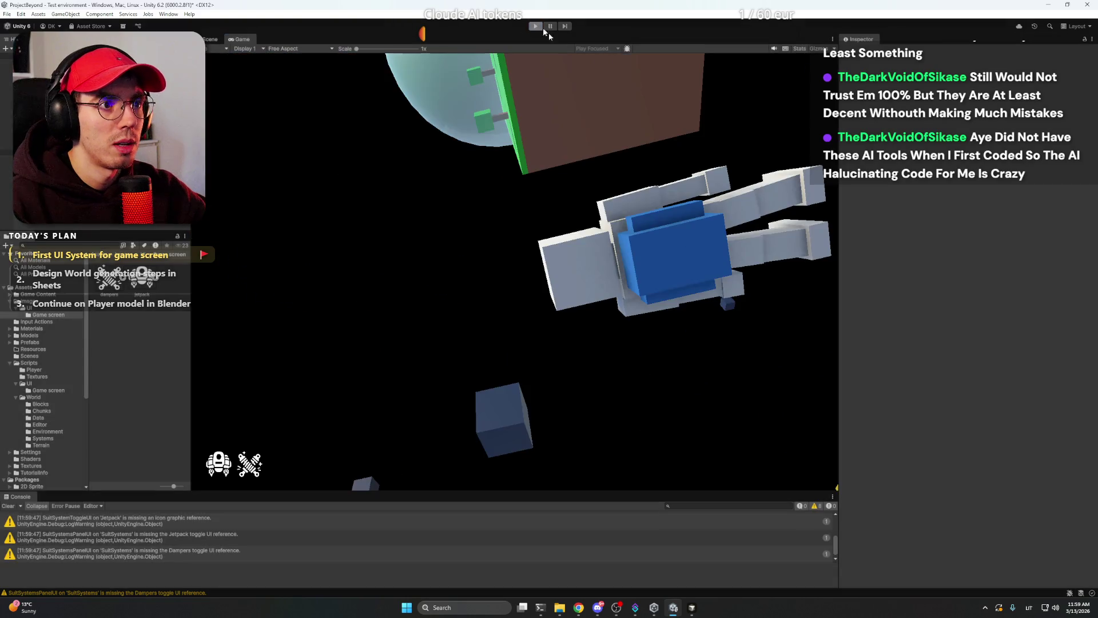
click(536, 27)
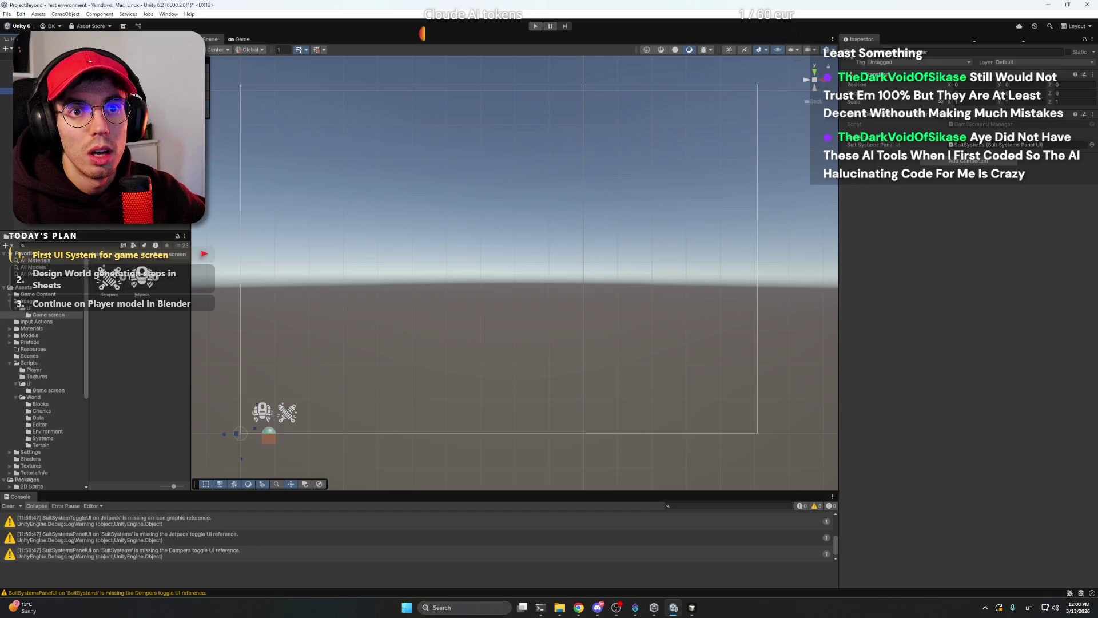
Drag Jetpack and Dampers into SuitSystems' Jetpack Toggle UI and Dampers Toggle UI fields, then play-test.
click(240, 433)
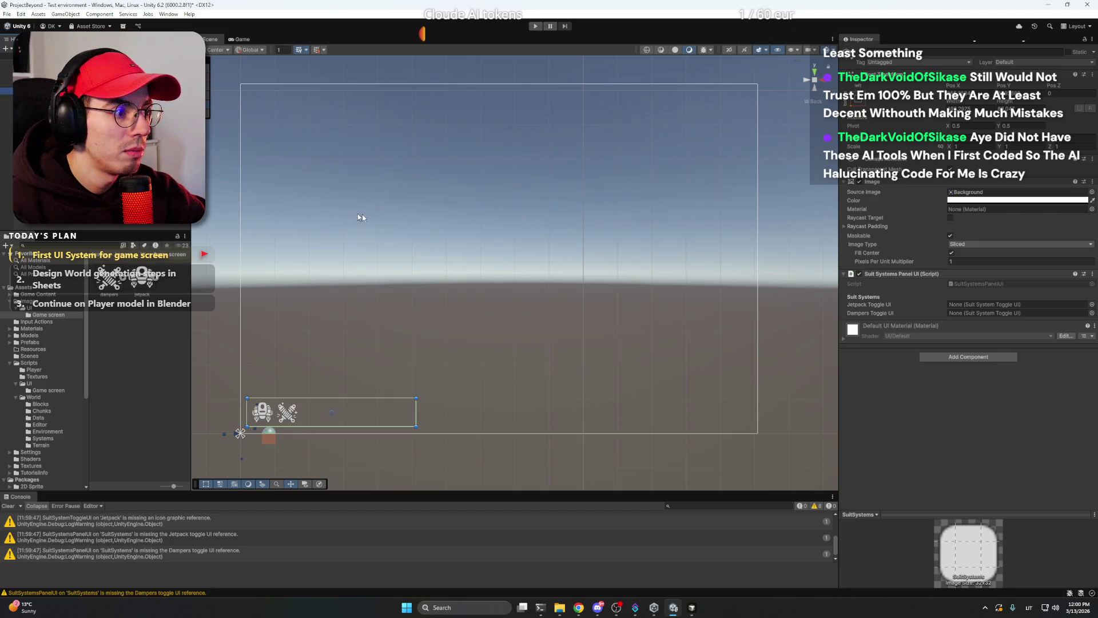
drag(142, 281, 1018, 305)
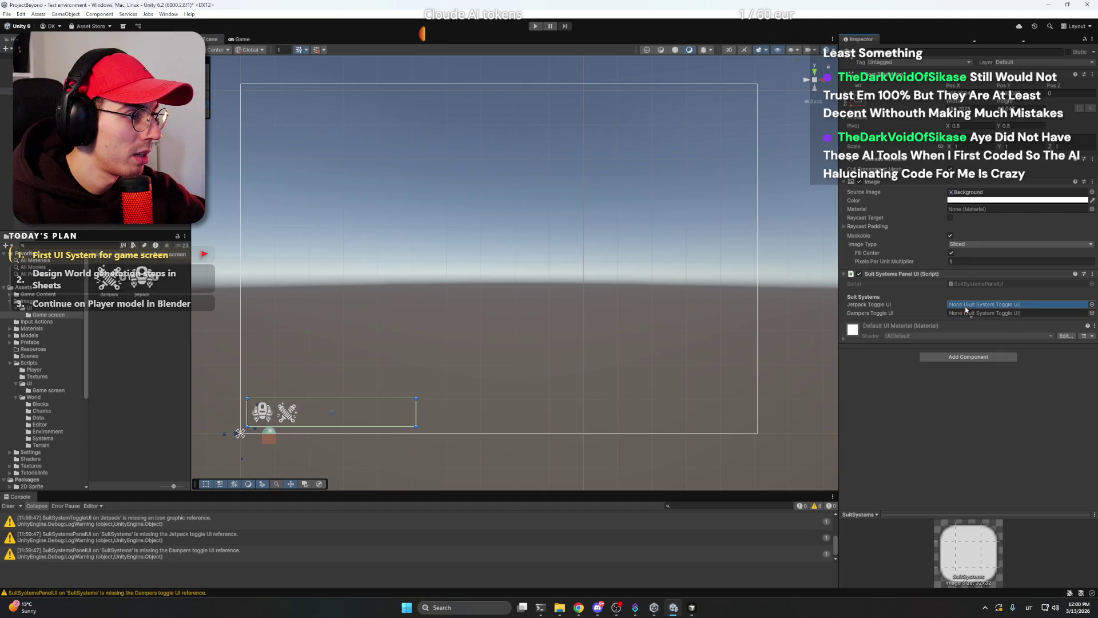
drag(341, 157, 889, 309)
key(ctrl+p)
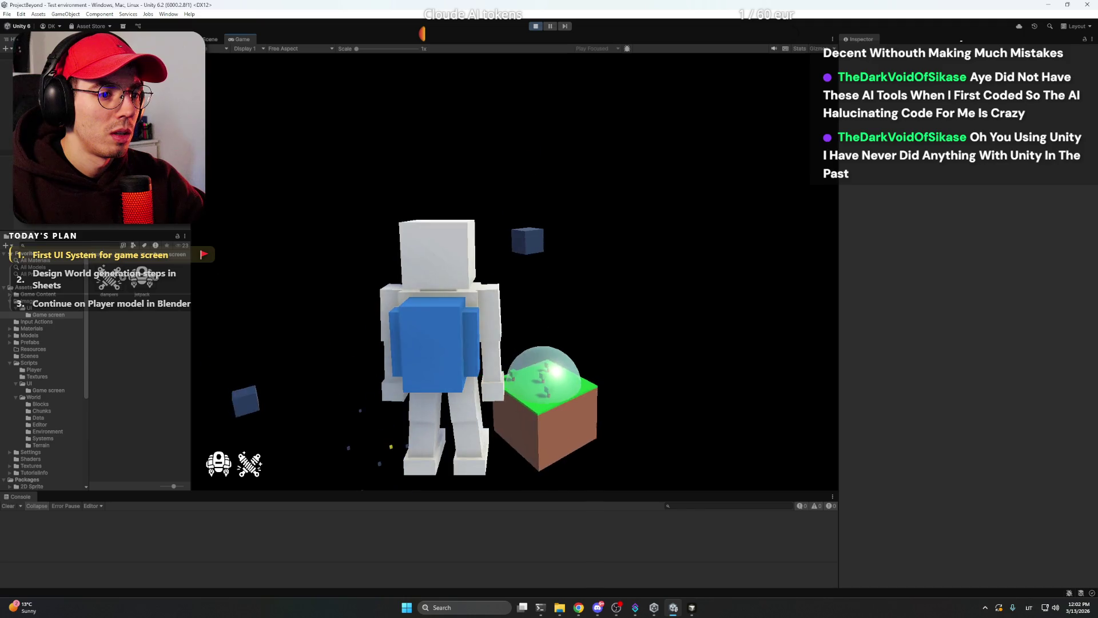
click(540, 28)
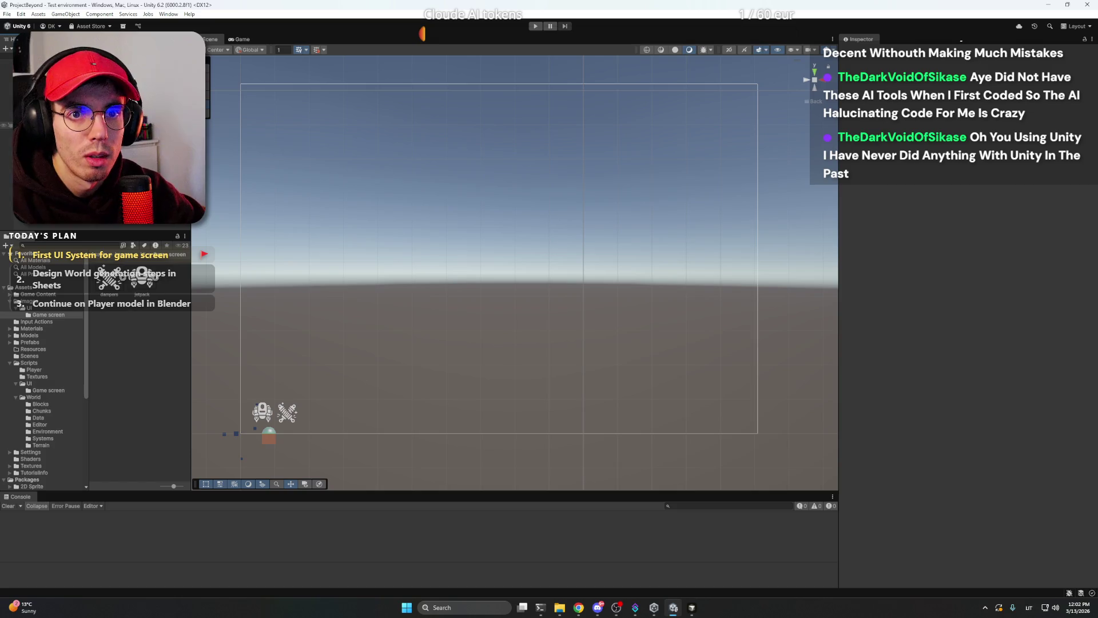
Check references on SuitSystems, GameScreenUIManager, Jetpack and Dampers, then return to SuitSystemToggleUI.cs in Cursor.
click(240, 433)
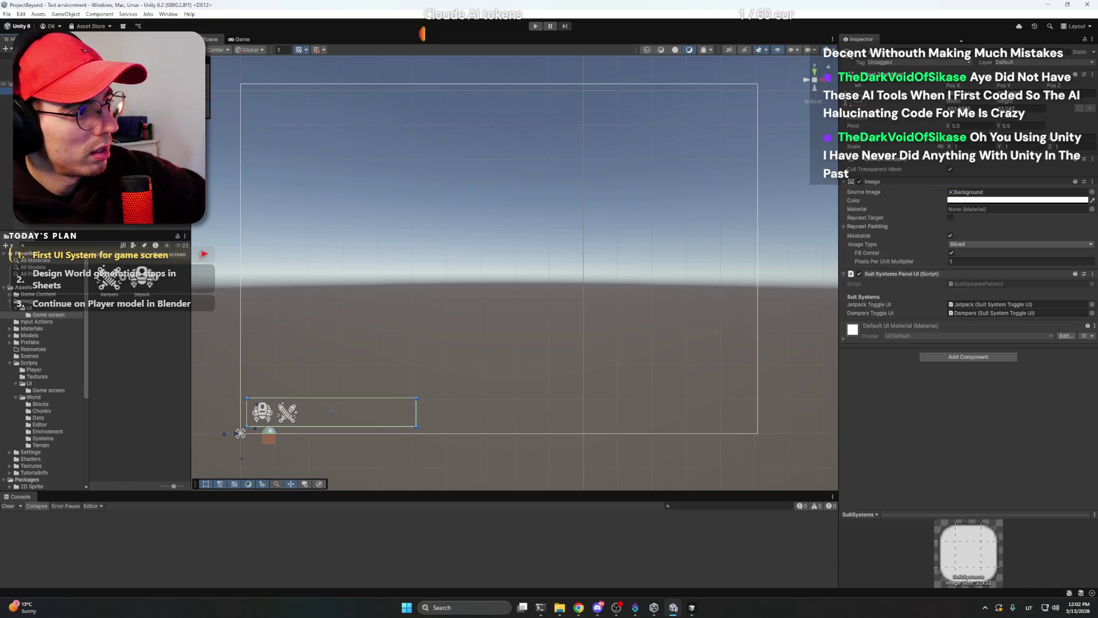
click(240, 433)
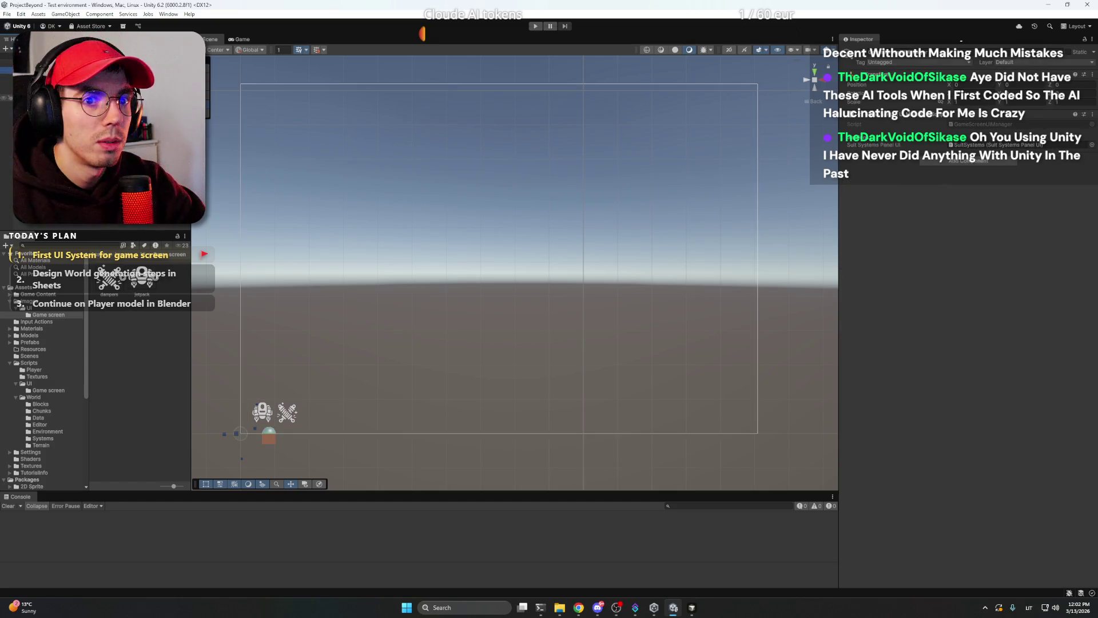
click(246, 427)
click(246, 426)
click(247, 426)
click(247, 426)
click(532, 24)
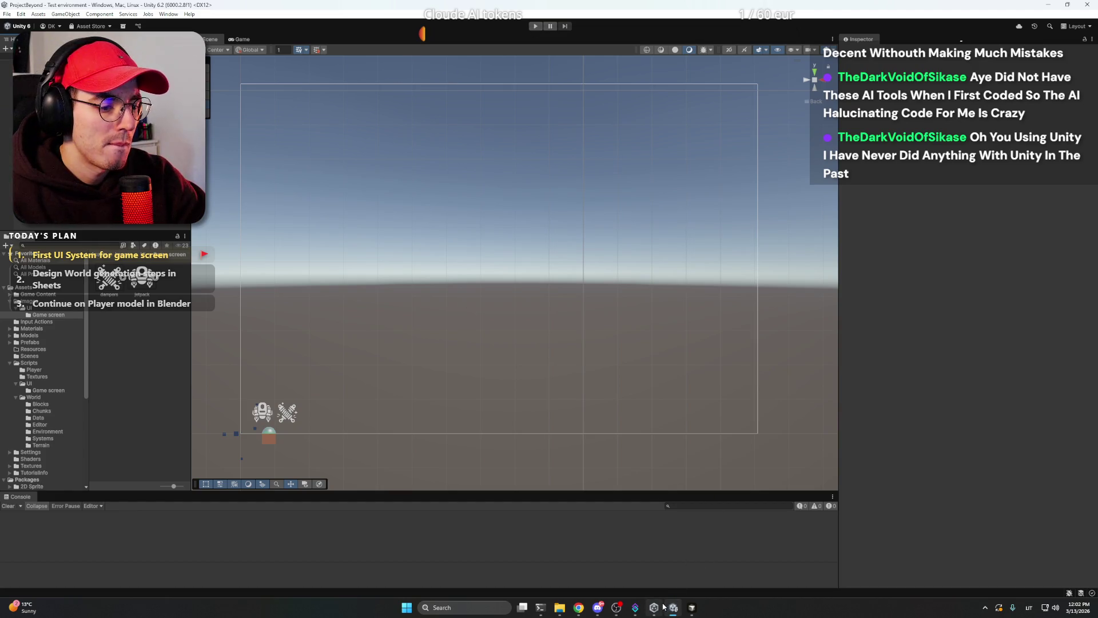
click(692, 608)
click(440, 313)
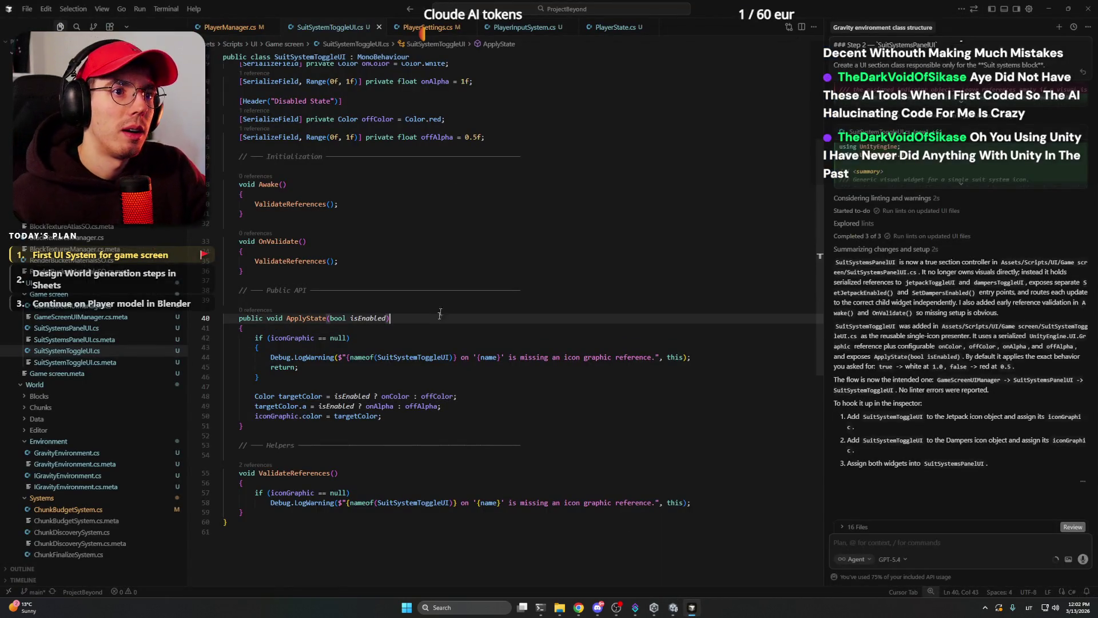
Look through the SuitSystemToggleUI, PlayerInputSystem and PlayerManager scripts.
click(515, 147)
click(515, 119)
click(521, 137)
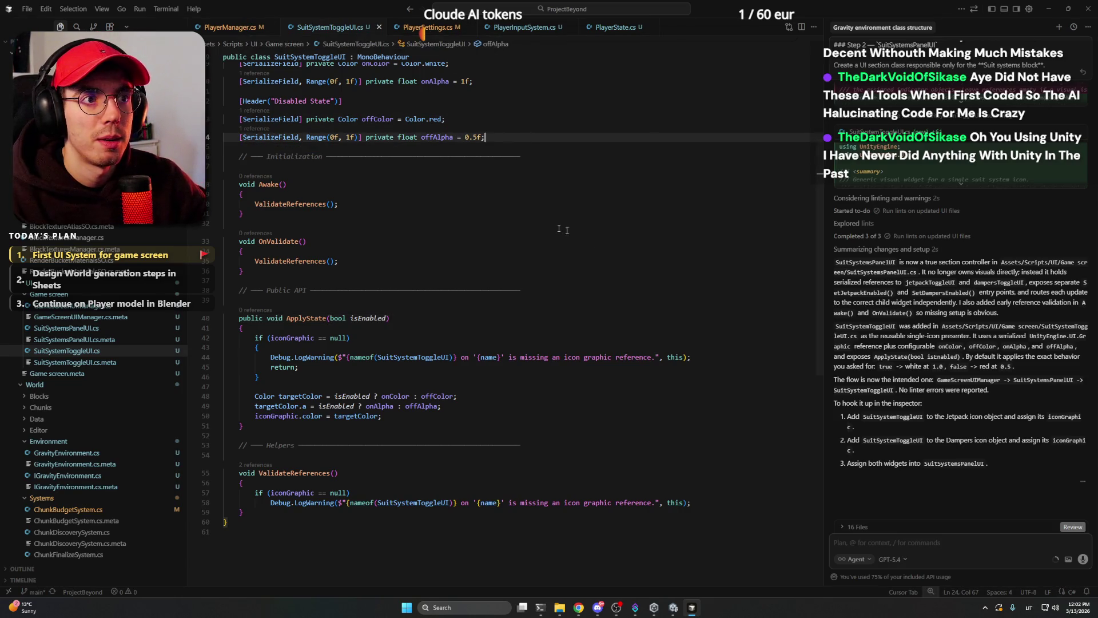
scroll(515, 69, up, 5)
click(538, 29)
scroll(354, 94, up, 5)
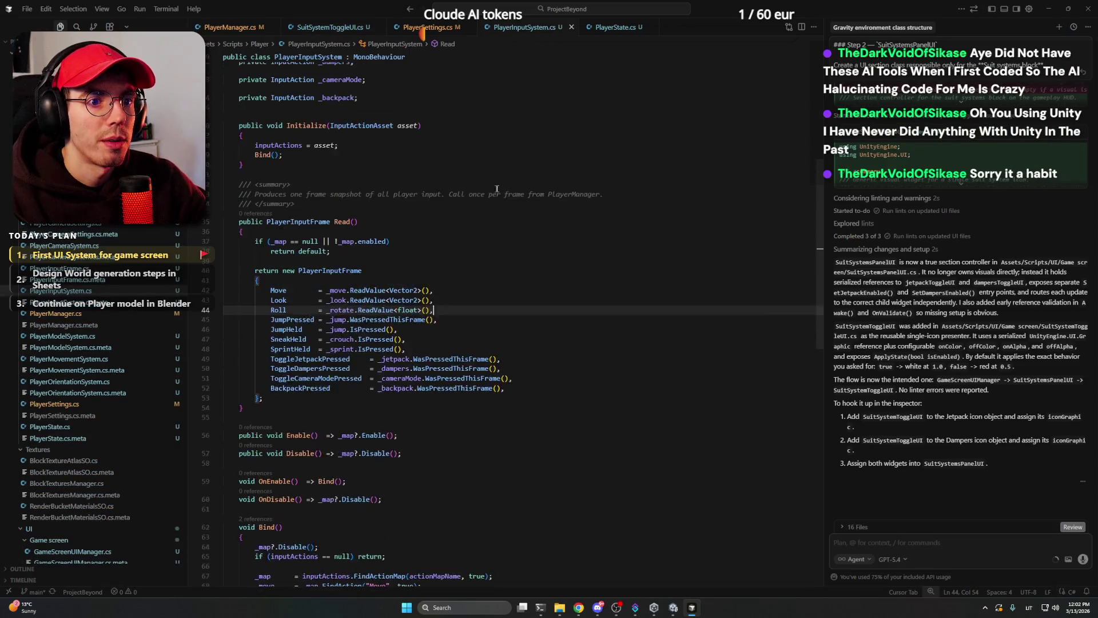
click(235, 29)
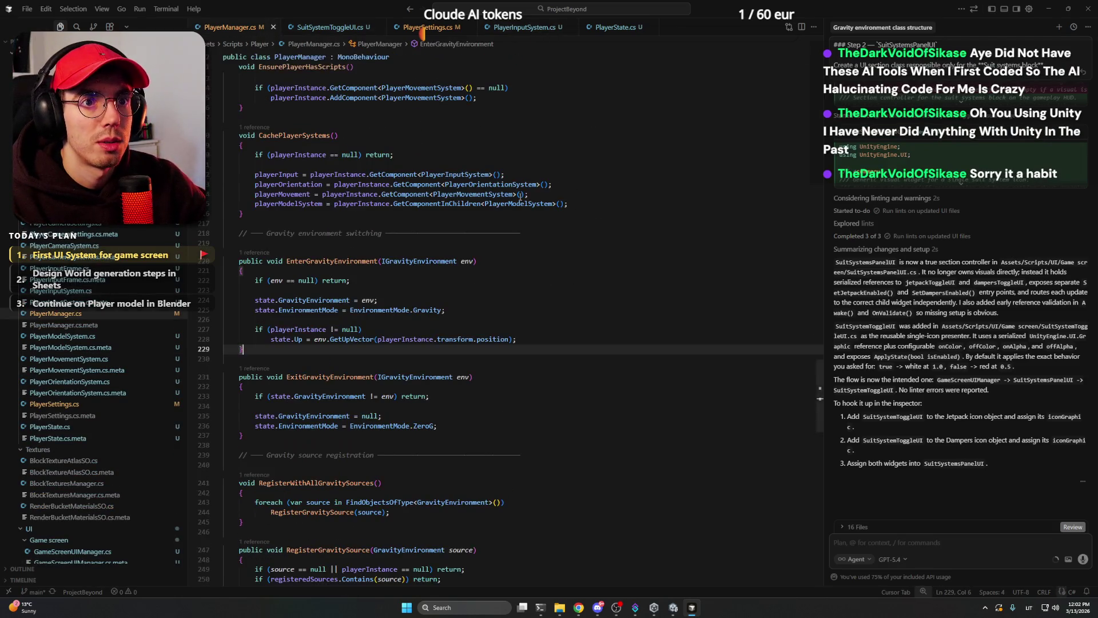
click(420, 137)
key(Down)
scroll(538, 136, down, 4)
In PlayerState.cs, add Debug.Log($"Jetpack changed to {value}") after the JetpackChanged invoke.
click(616, 28)
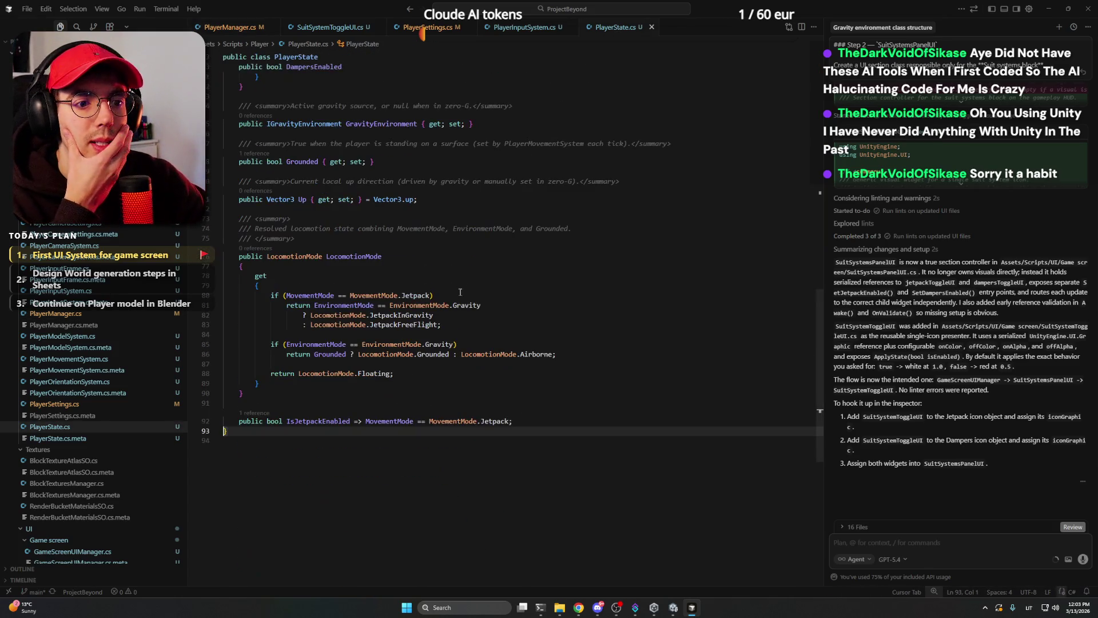
click(389, 278)
scroll(389, 278, up, 10)
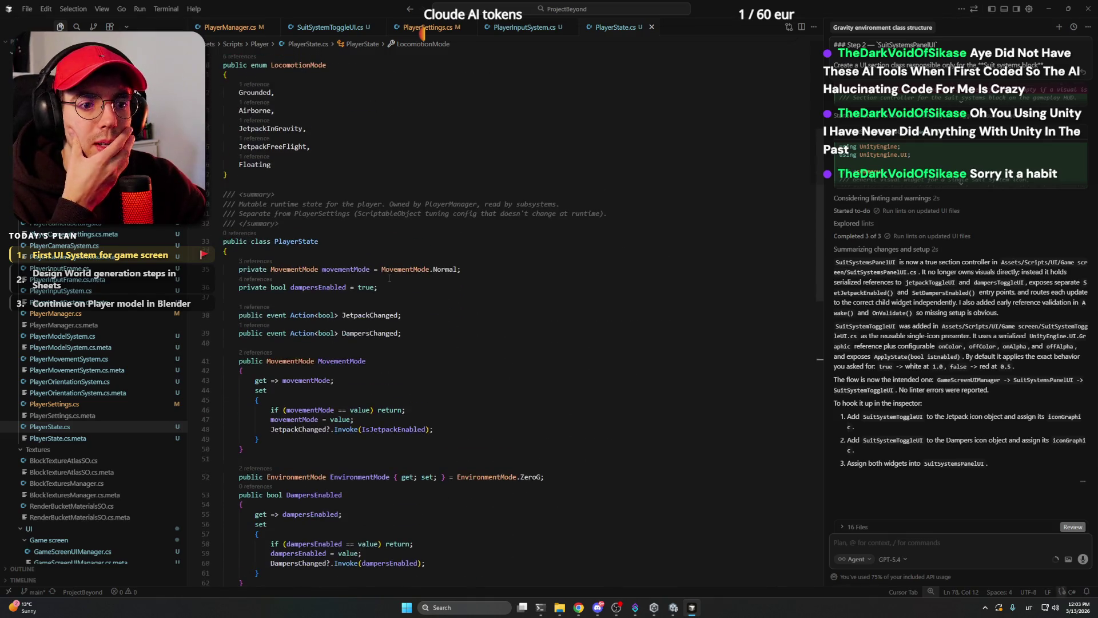
scroll(389, 279, down, 1)
click(469, 366)
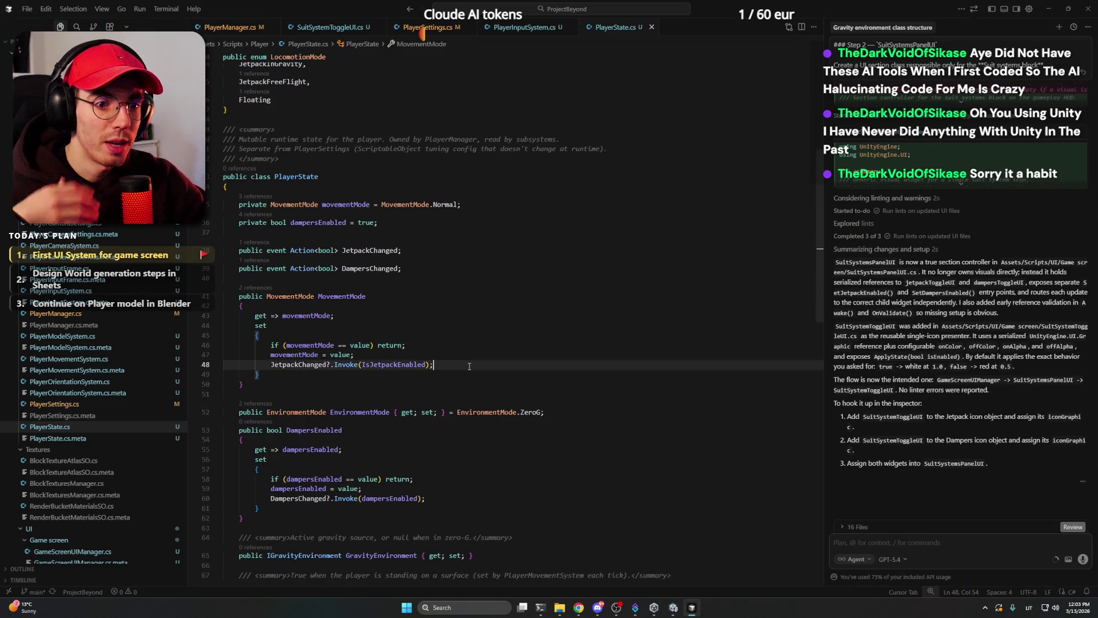
key(Return)
text(/)
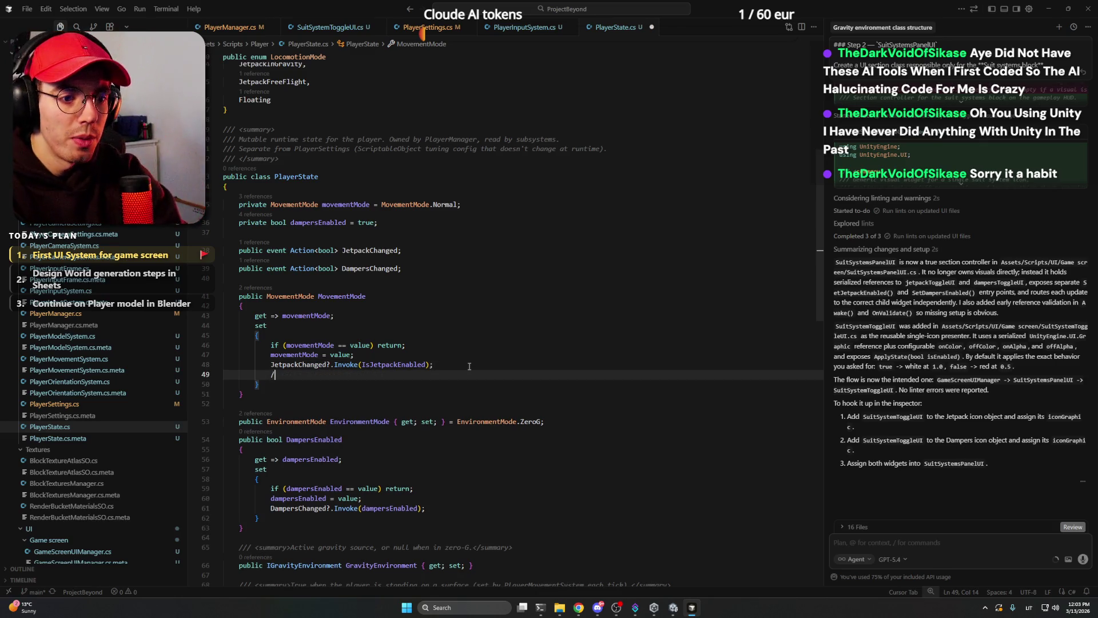
text(deb)
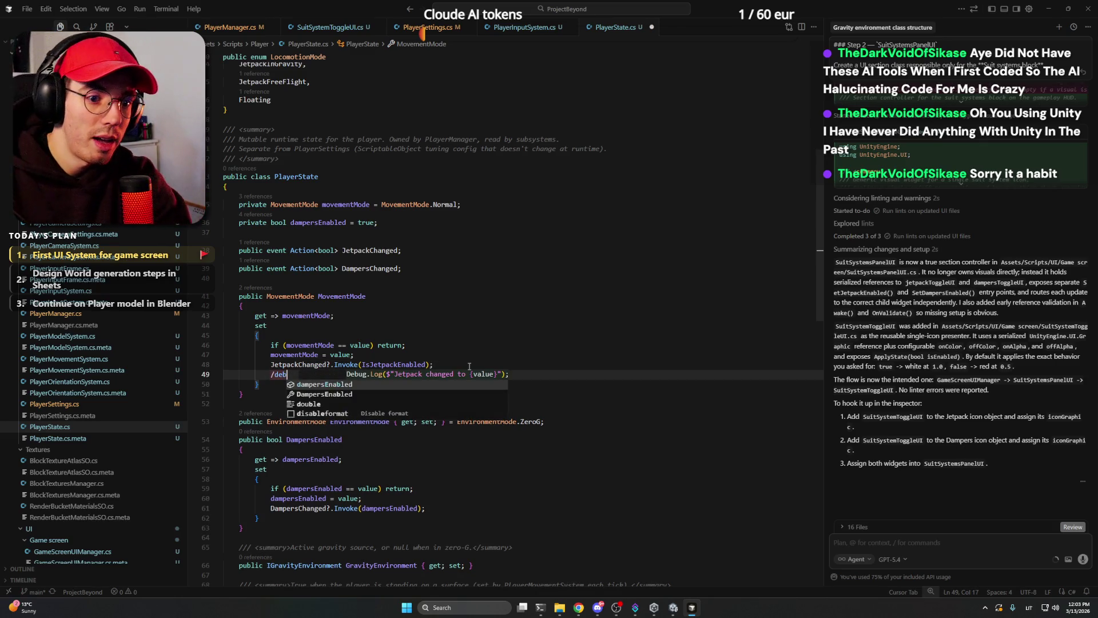
key(BackSpace)
key(BackSpace)
key(BackSpace)
text(Debug)
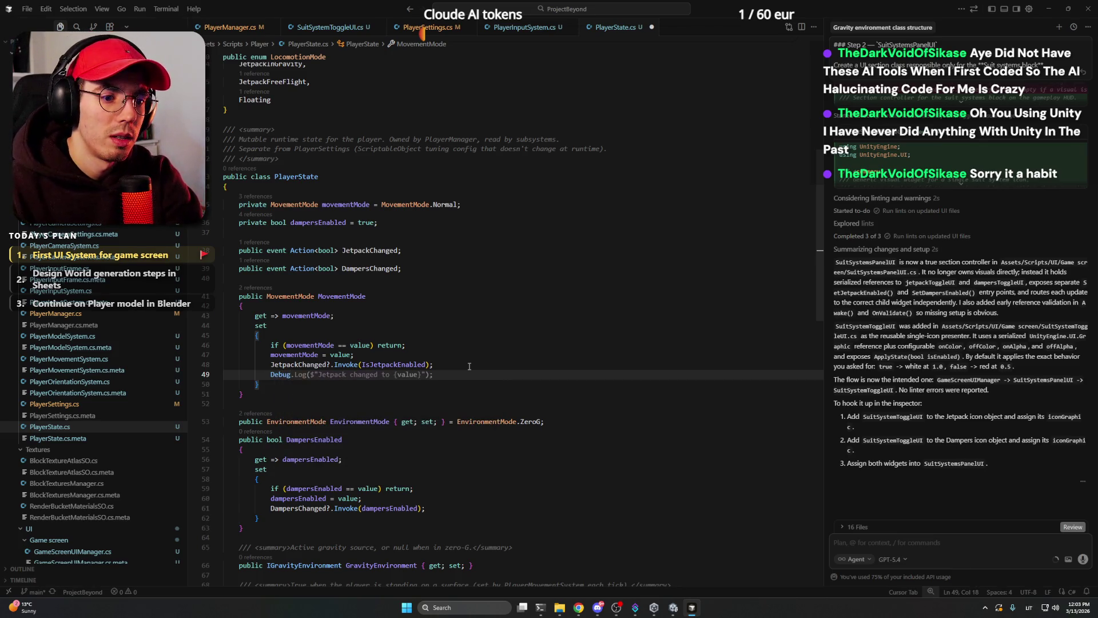
key(Tab)
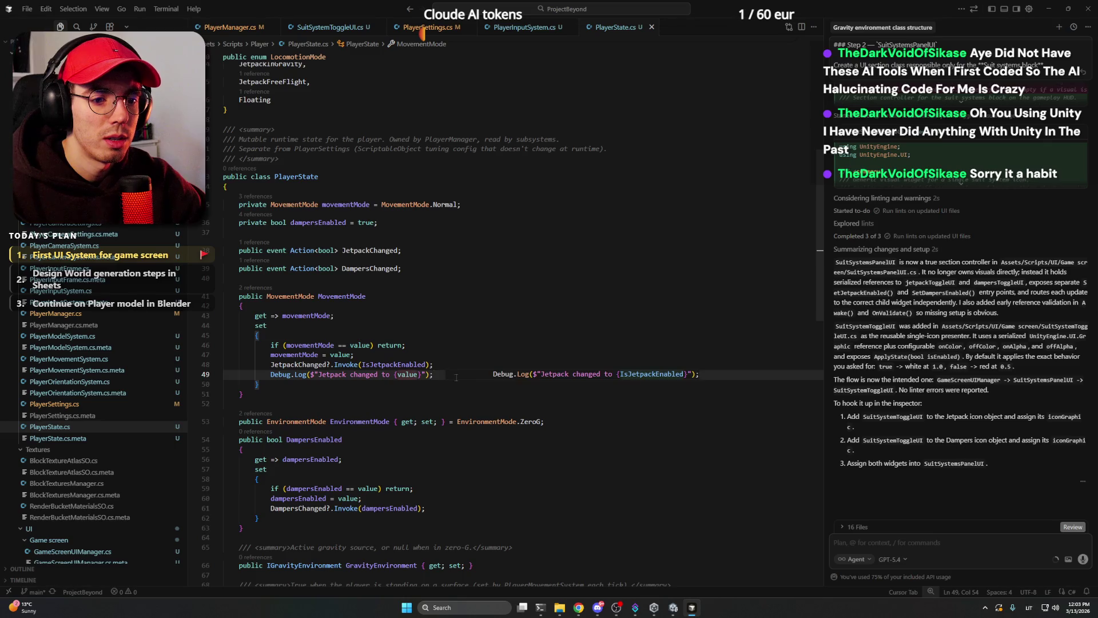
key(Escape)
click(673, 605)
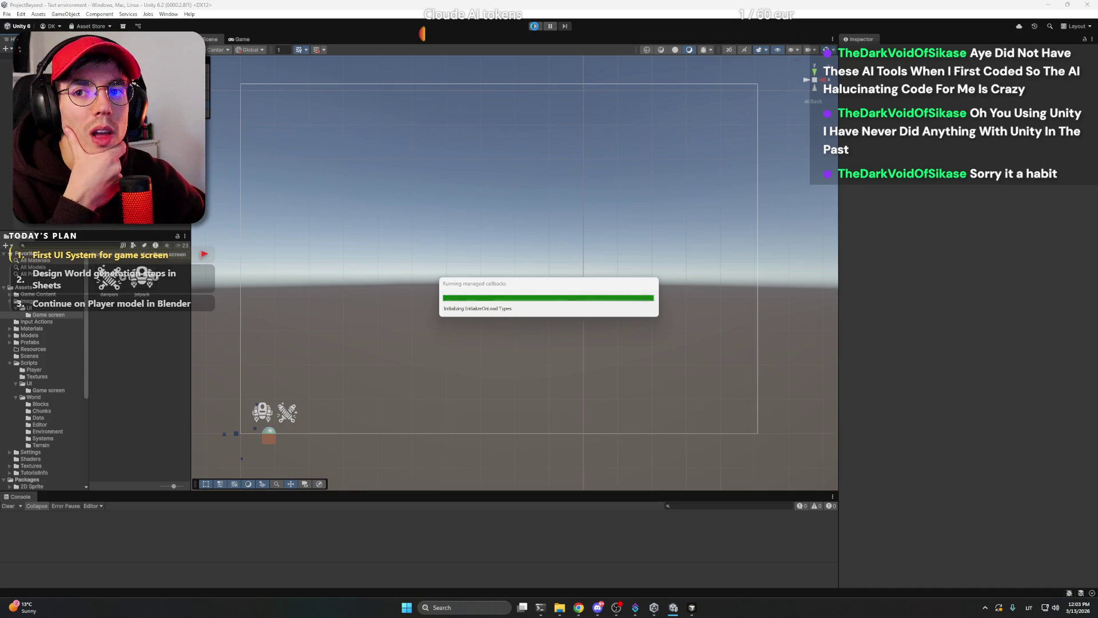
Play-test to log 'Jetpack changed to Jetpack' and 'Jetpack changed to Normal', then return to Cursor.
click(535, 29)
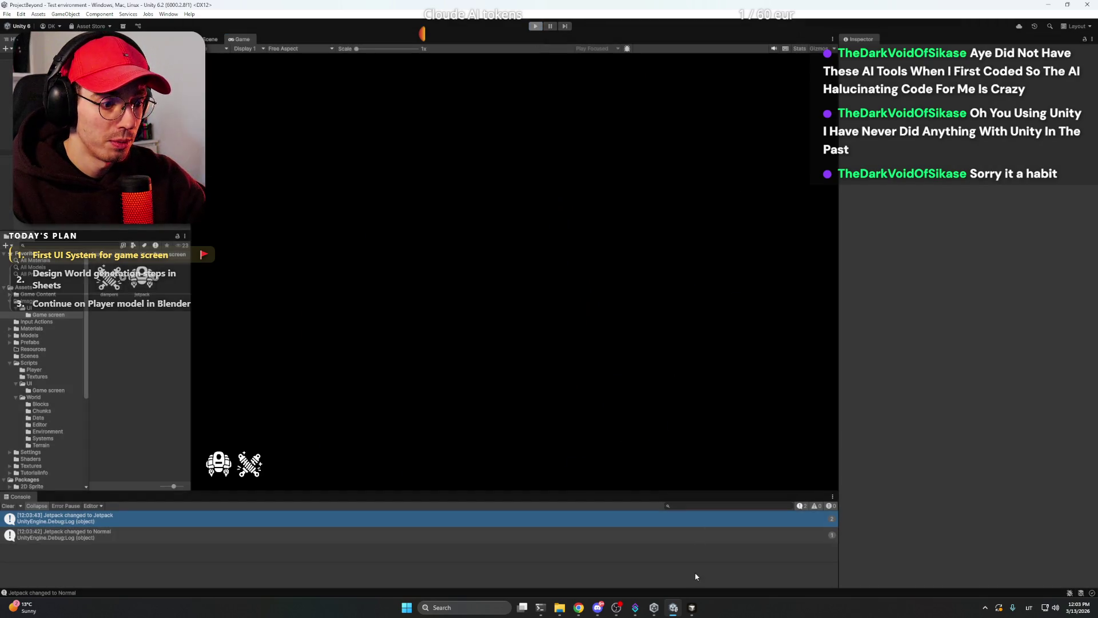
click(690, 605)
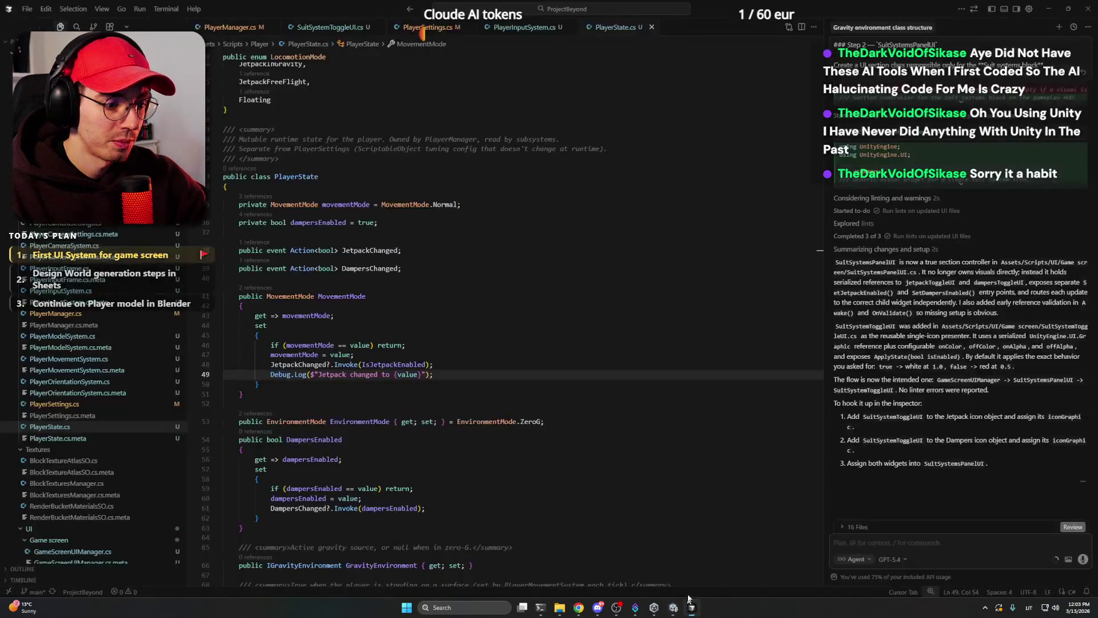
Delete the jetpack Debug.Log line from the MovementMode setter and save PlayerState.cs.
click(476, 297)
scroll(476, 304, down, 3)
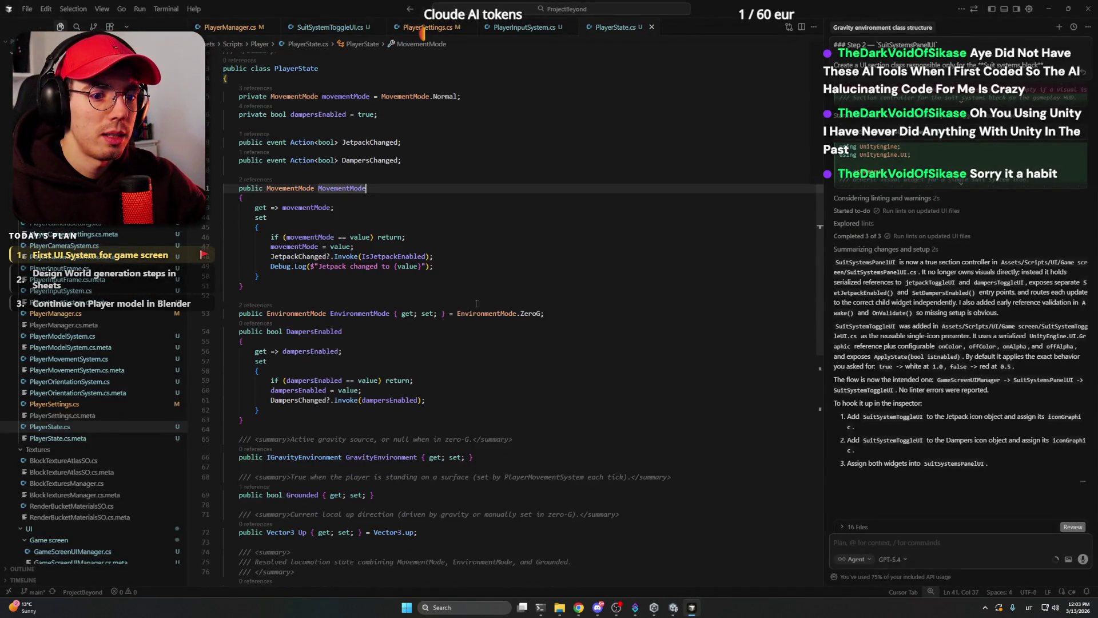
drag(433, 266, 271, 266)
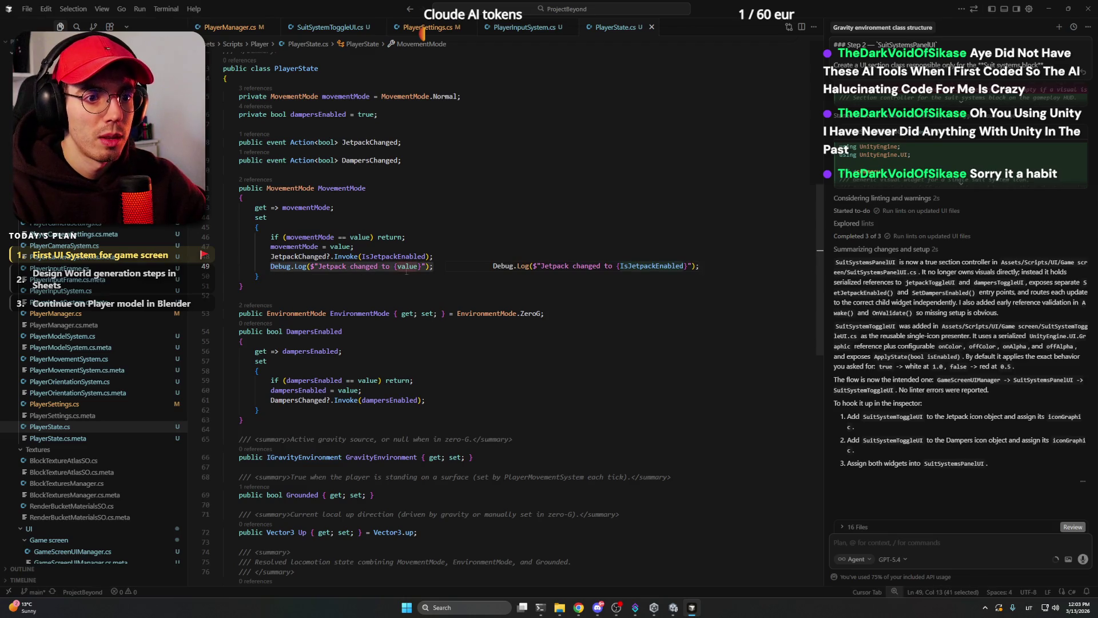
key(BackSpace)
key(BackSpace)
key(BackSpace)
key(ctrl+s)
Trace IsJetpackEnabled and JetpackChanged in the setter, jumping to the JetpackChanged declaration.
double_click(393, 257)
scroll(483, 264, up, 4)
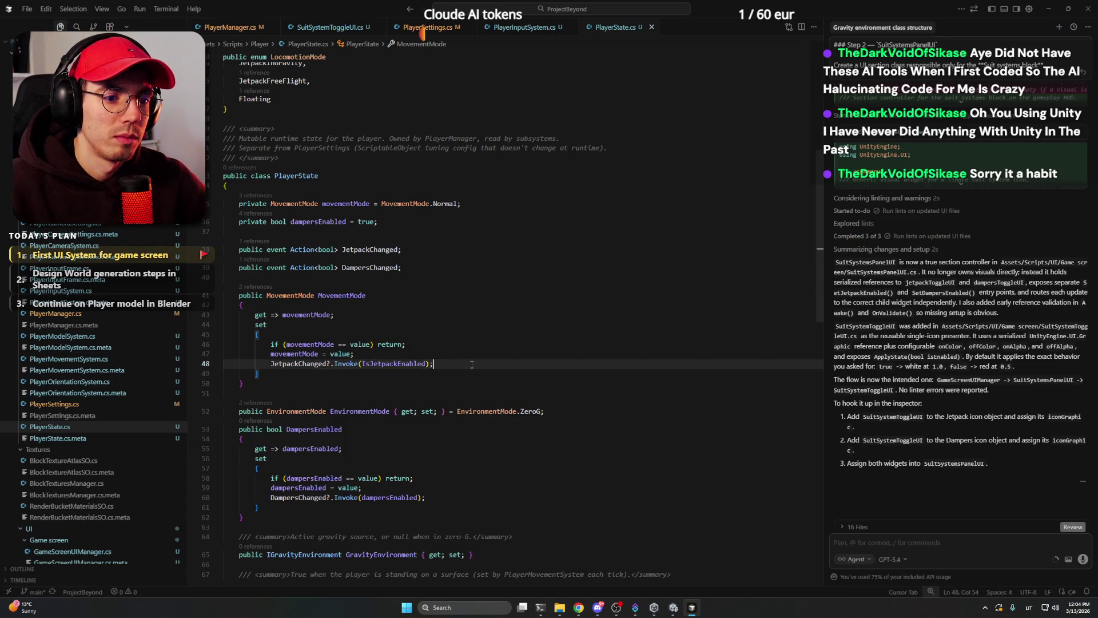
scroll(520, 355, down, 15)
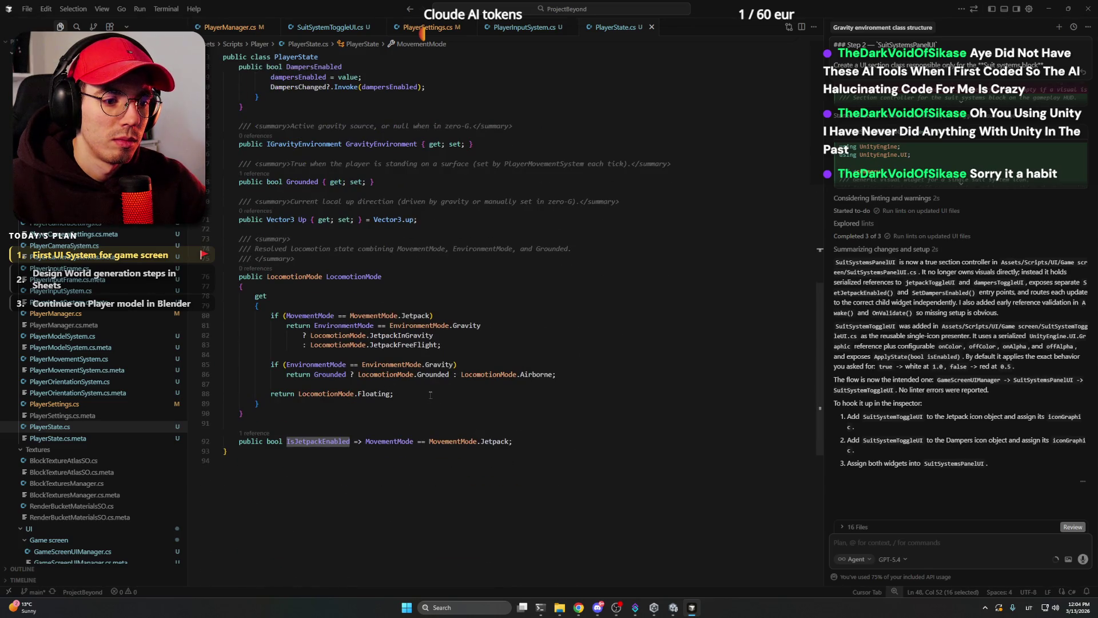
scroll(430, 394, up, 12)
double_click(308, 299)
scroll(308, 301, up, 2)
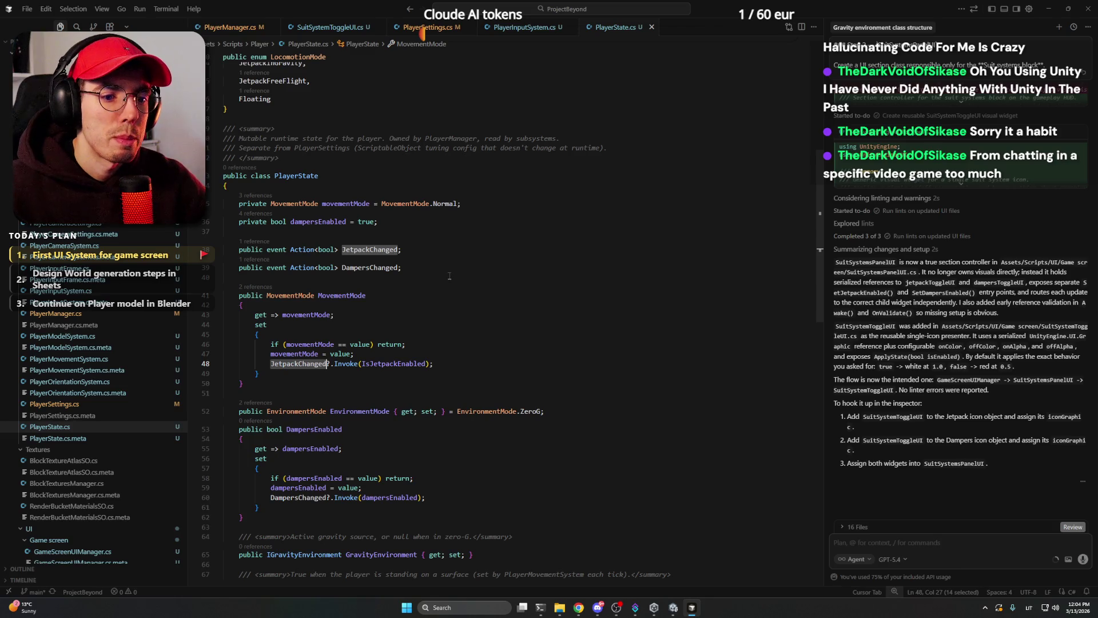
key(F12)
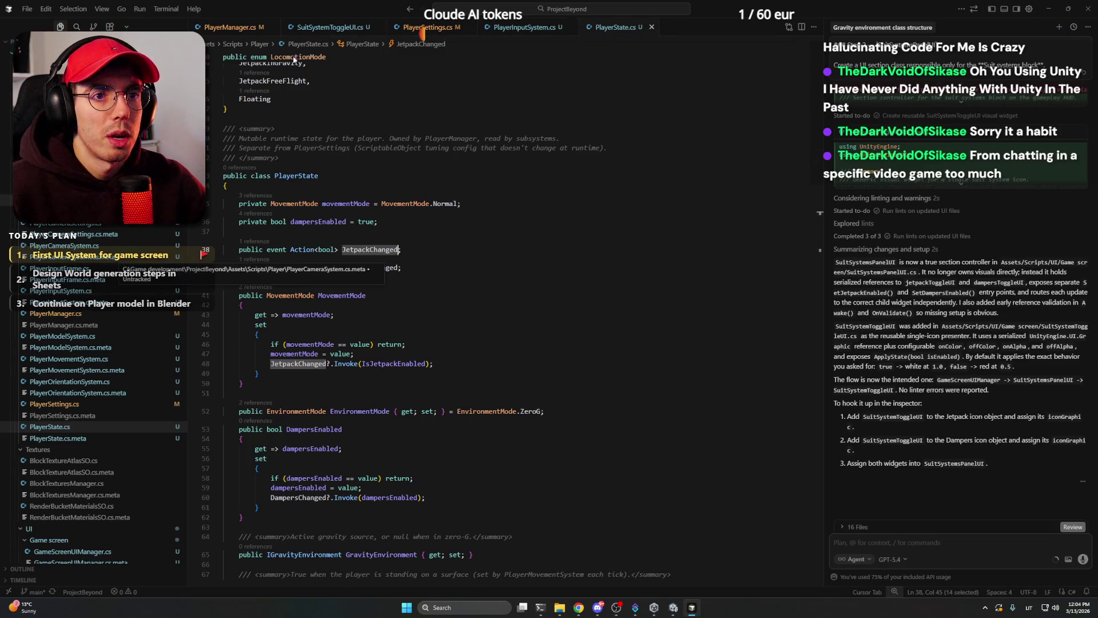
Review the InitializeSystems method in PlayerManager.cs.
click(245, 31)
scroll(395, 171, up, 5)
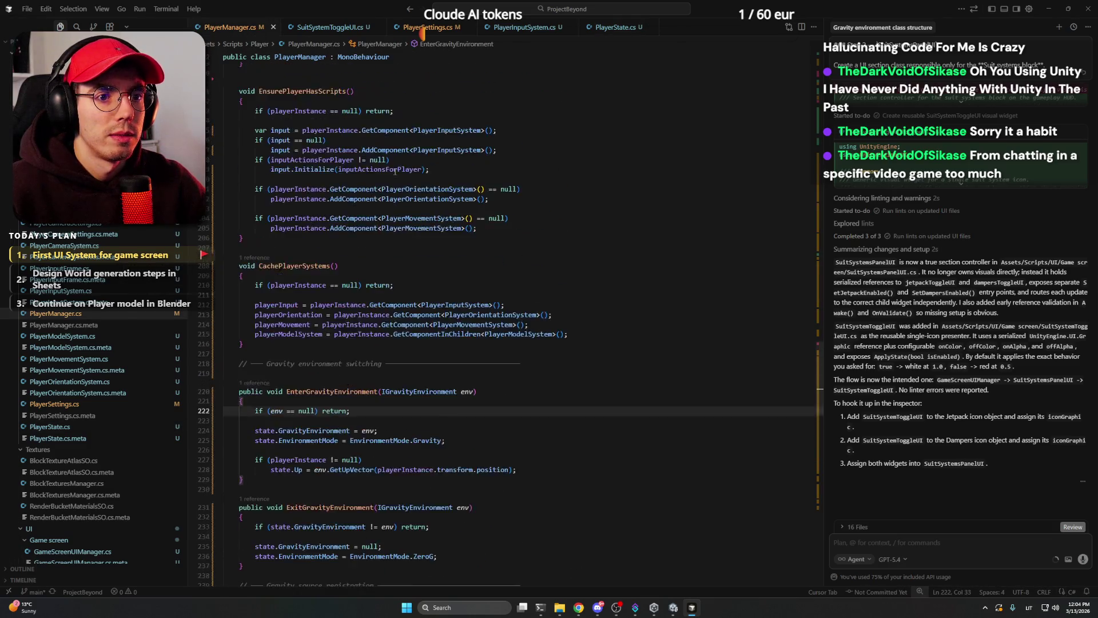
scroll(395, 172, up, 10)
click(395, 172)
scroll(394, 172, up, 3)
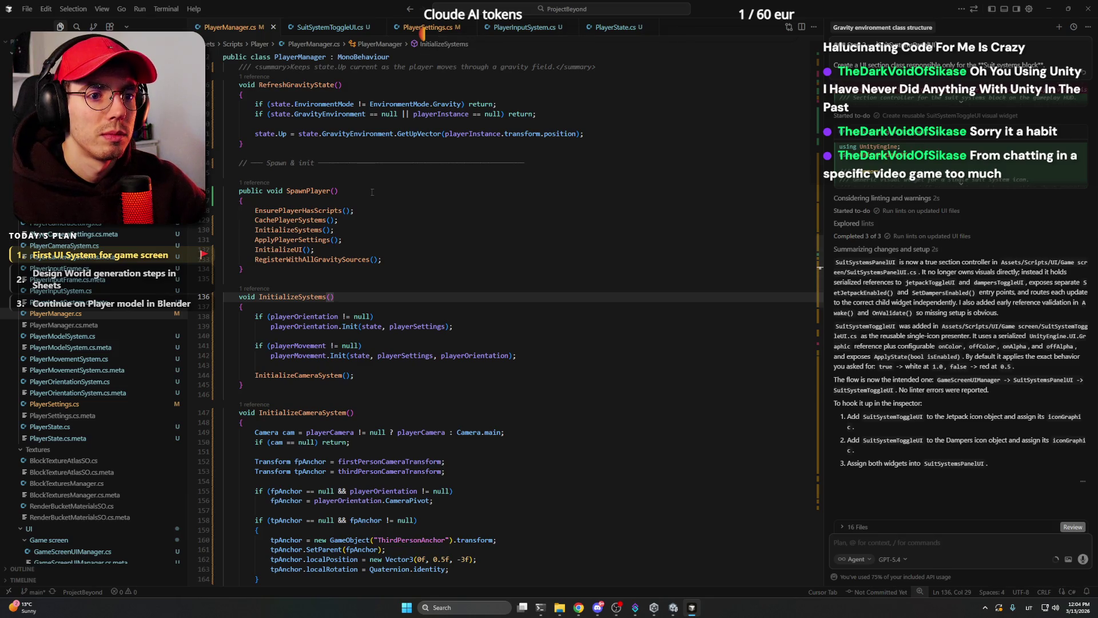
scroll(372, 190, down, 3)
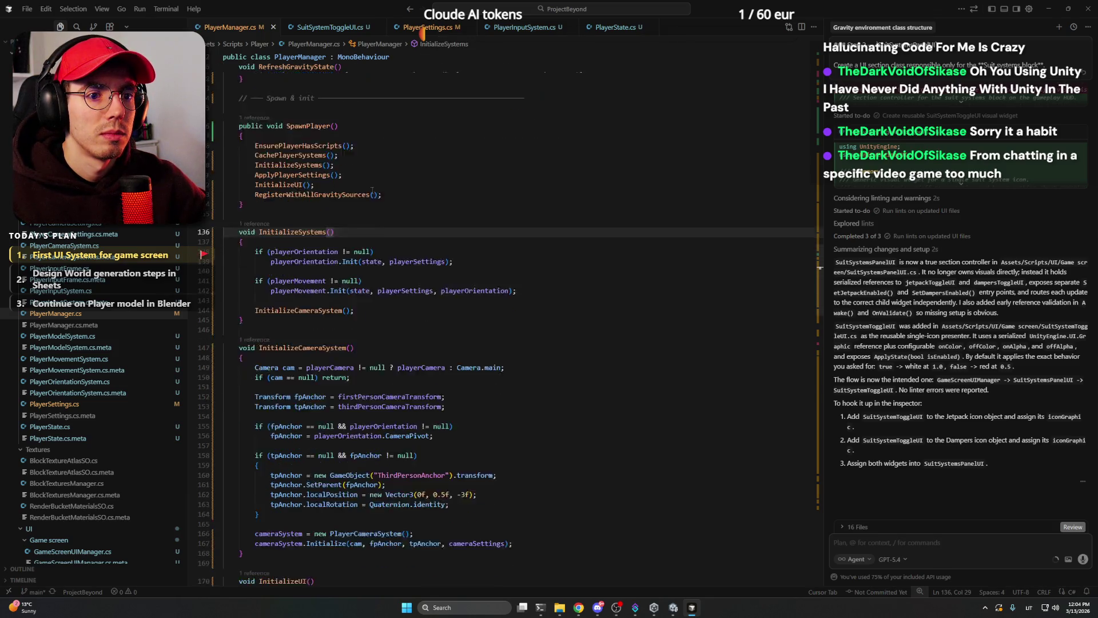
Recheck JetpackChanged in PlayerState.cs, then read PlayerManager's InitializeSystems and ProcessFrameToggles.
click(613, 35)
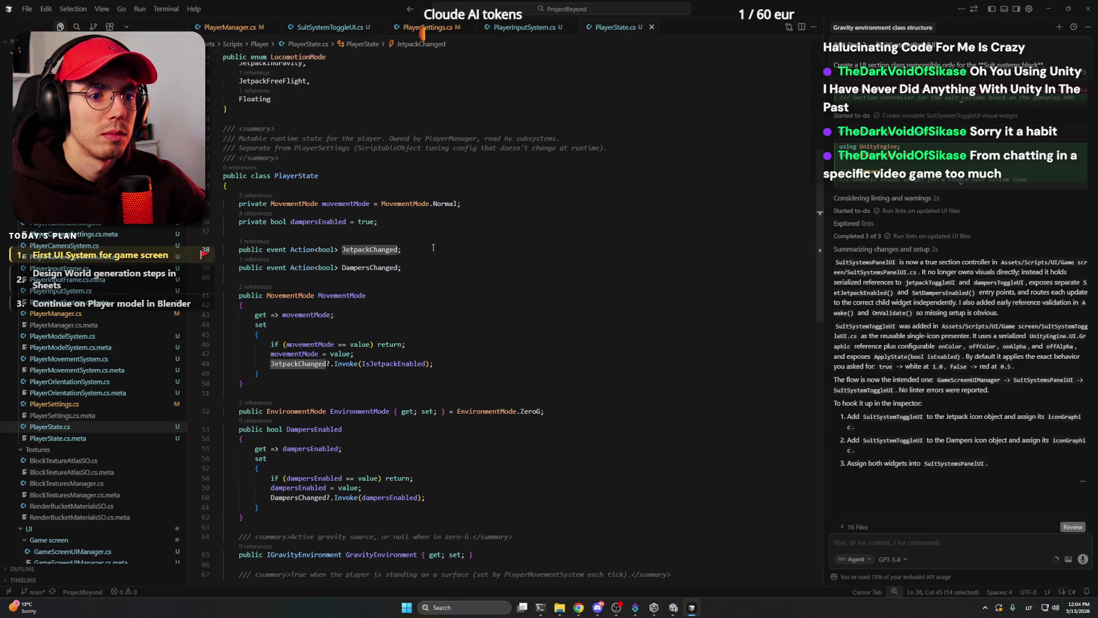
double_click(380, 252)
key(End)
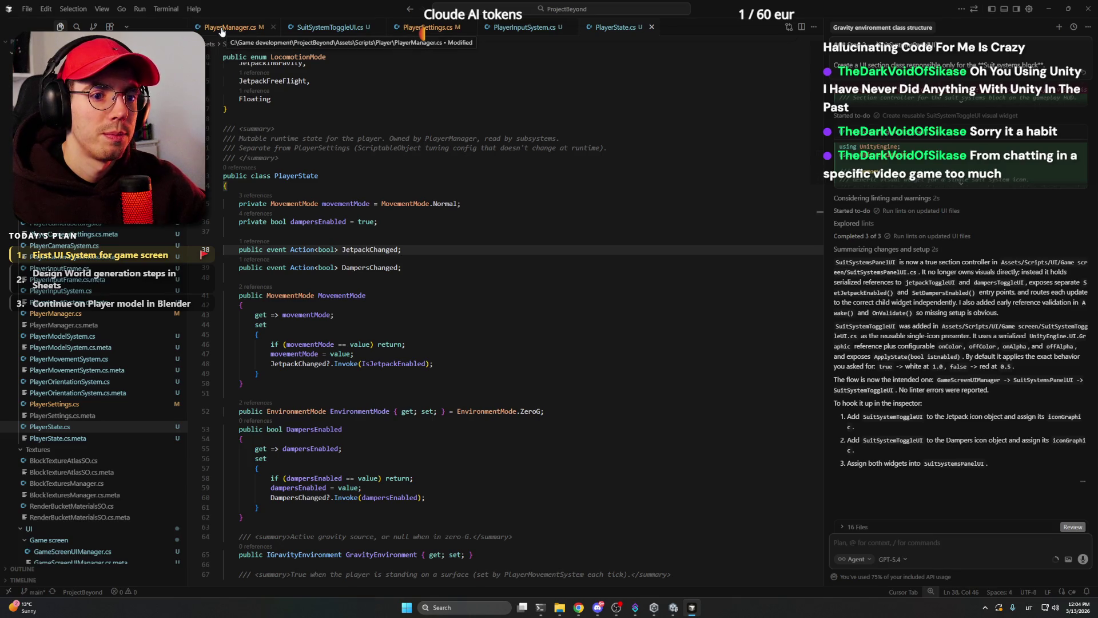
scroll(418, 254, up, 3)
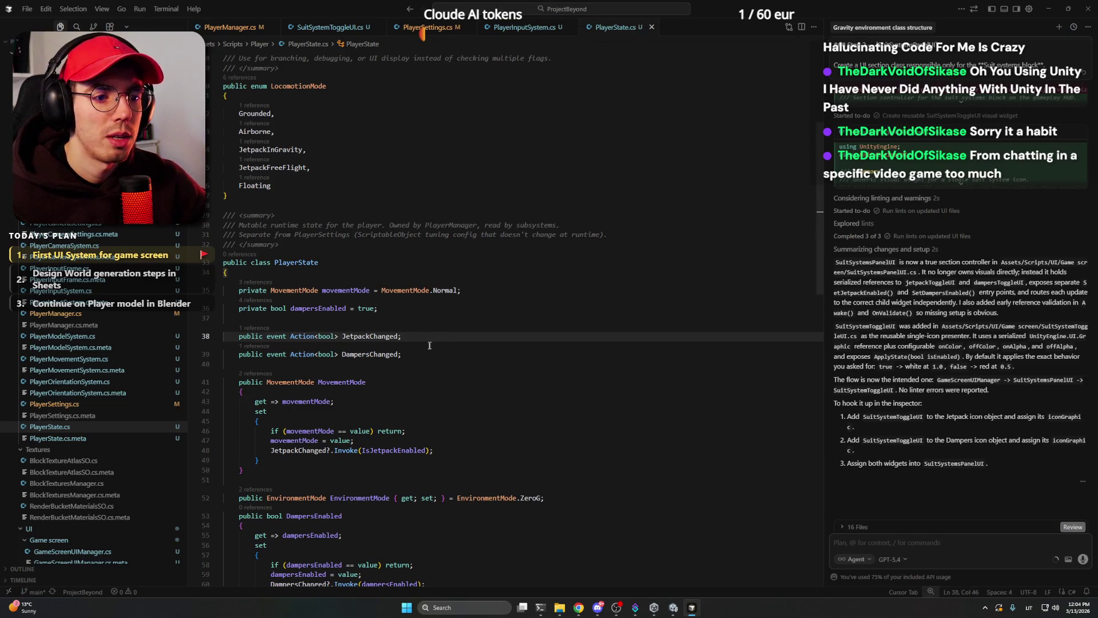
click(224, 27)
click(394, 174)
scroll(394, 174, up, 15)
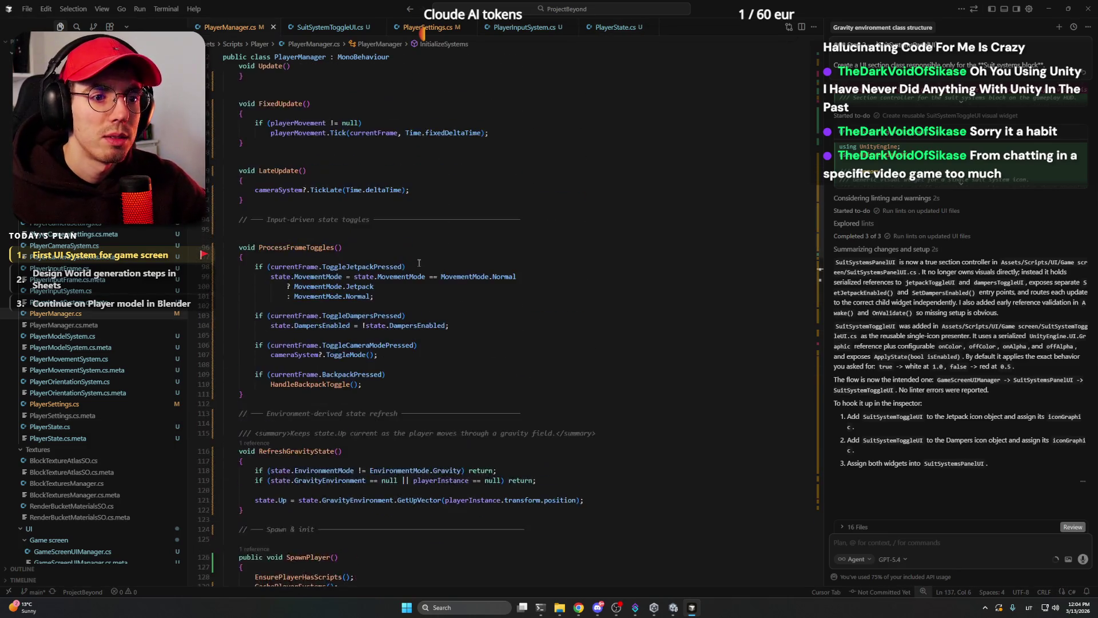
click(384, 354)
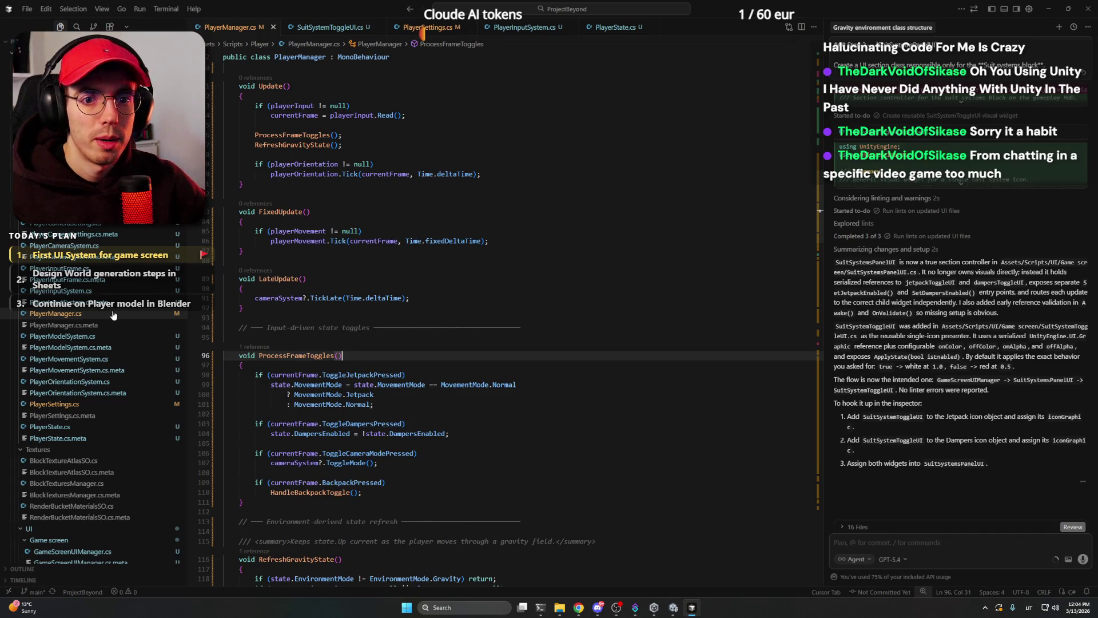
scroll(86, 349, down, 7)
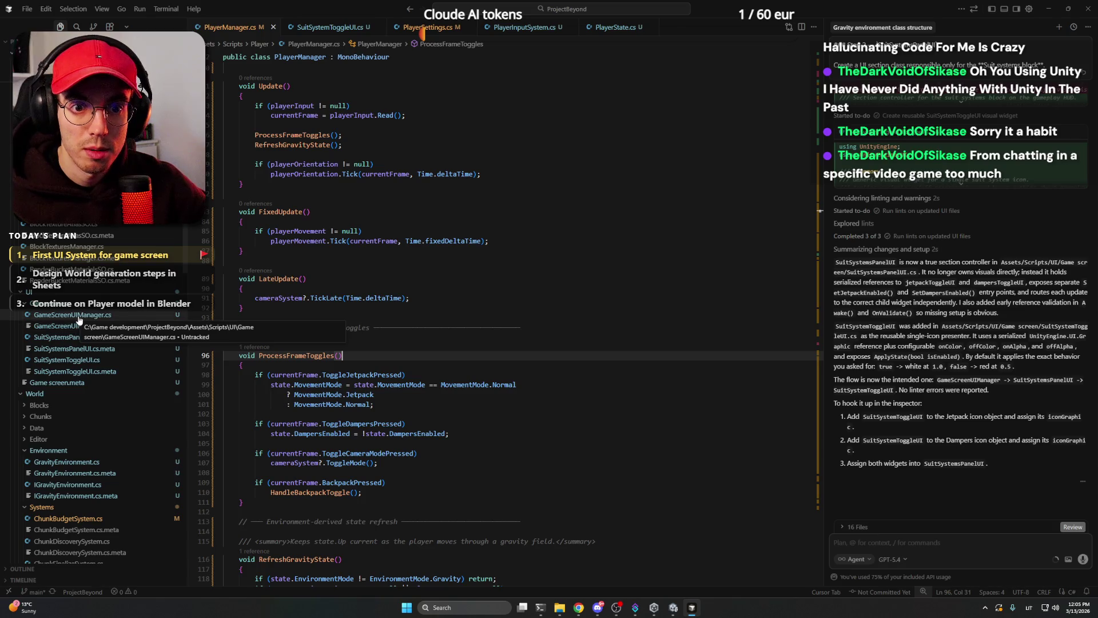
click(80, 315)
click(488, 305)
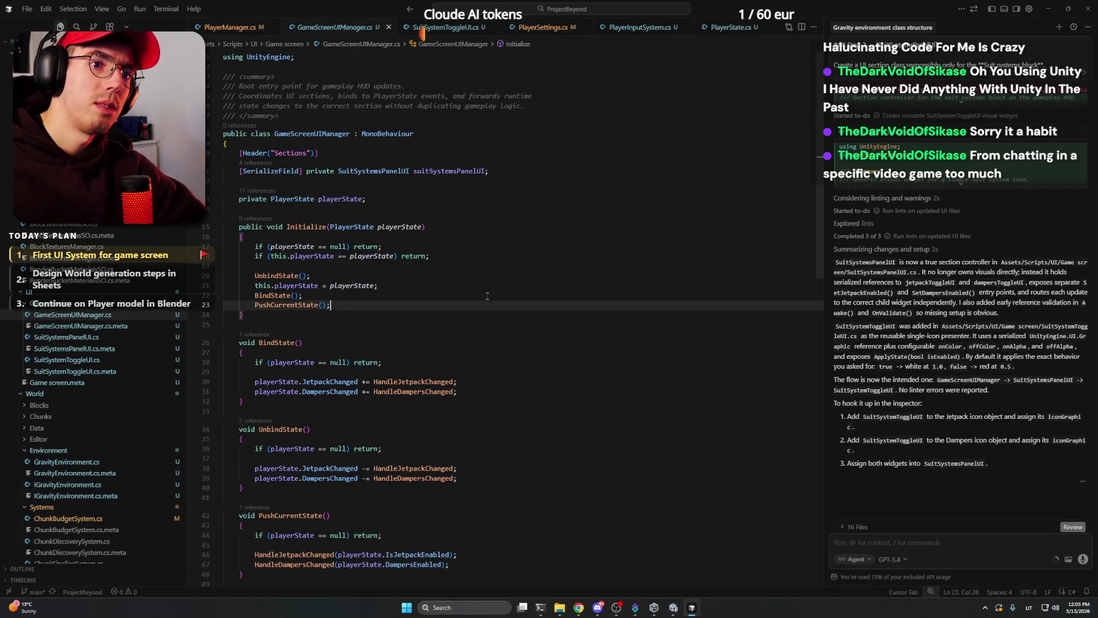
click(496, 175)
click(343, 199)
double_click(350, 198)
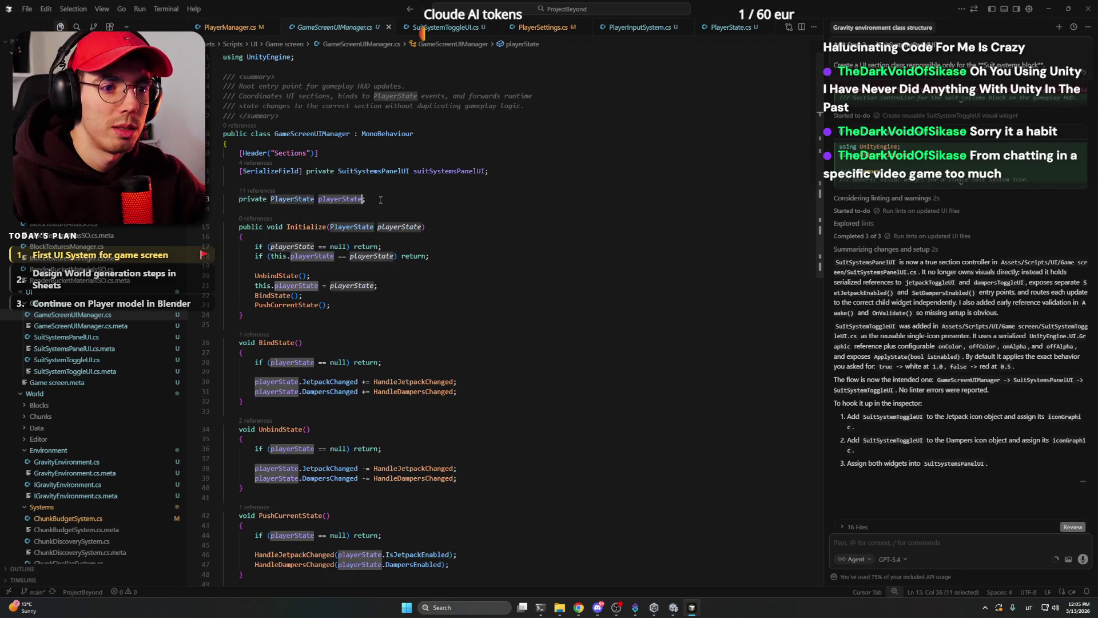
click(380, 200)
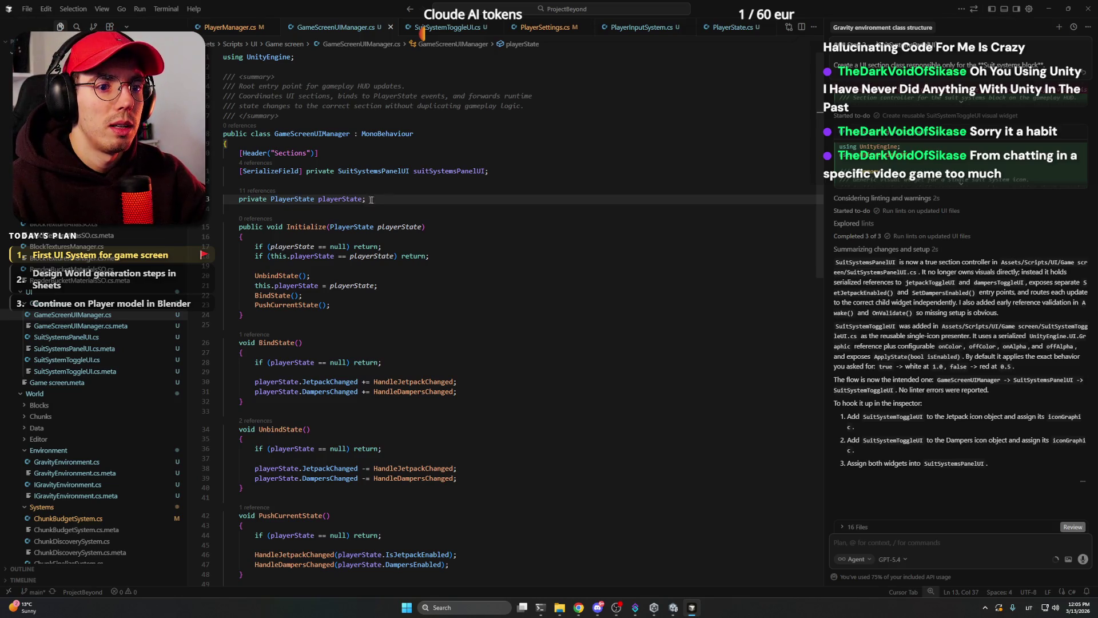
click(437, 229)
double_click(309, 227)
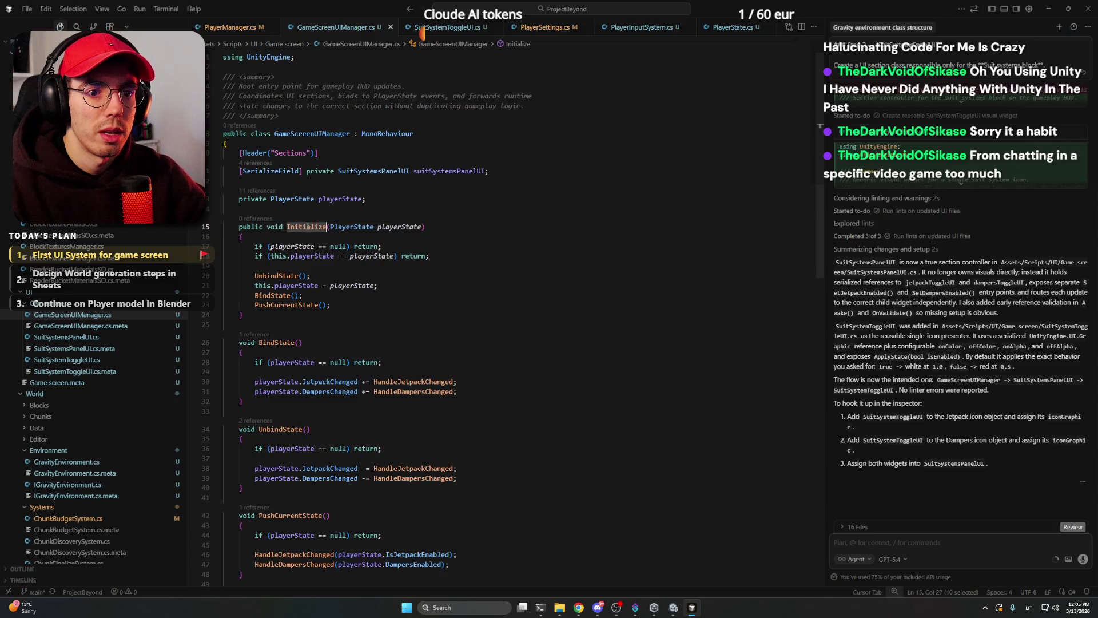
click(440, 227)
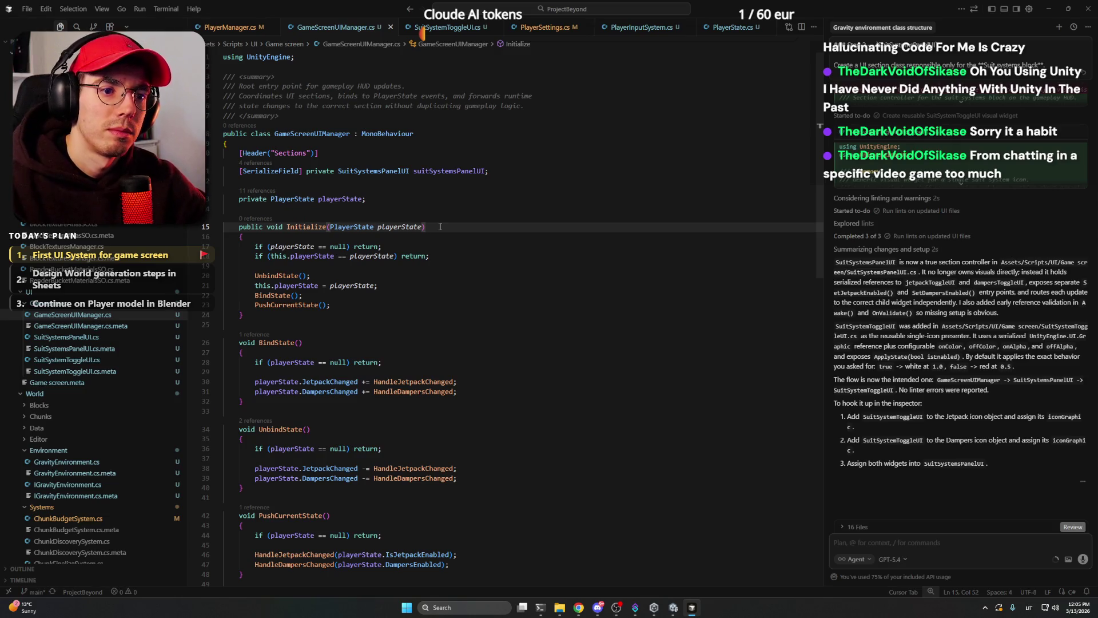
click(400, 276)
click(391, 290)
key(Up)
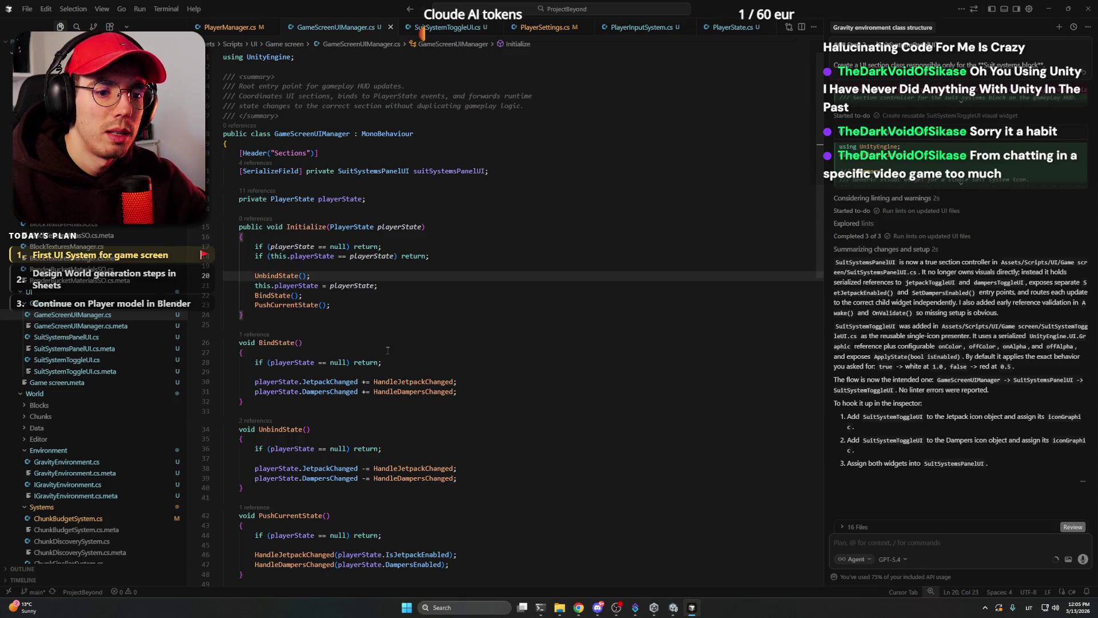
double_click(296, 381)
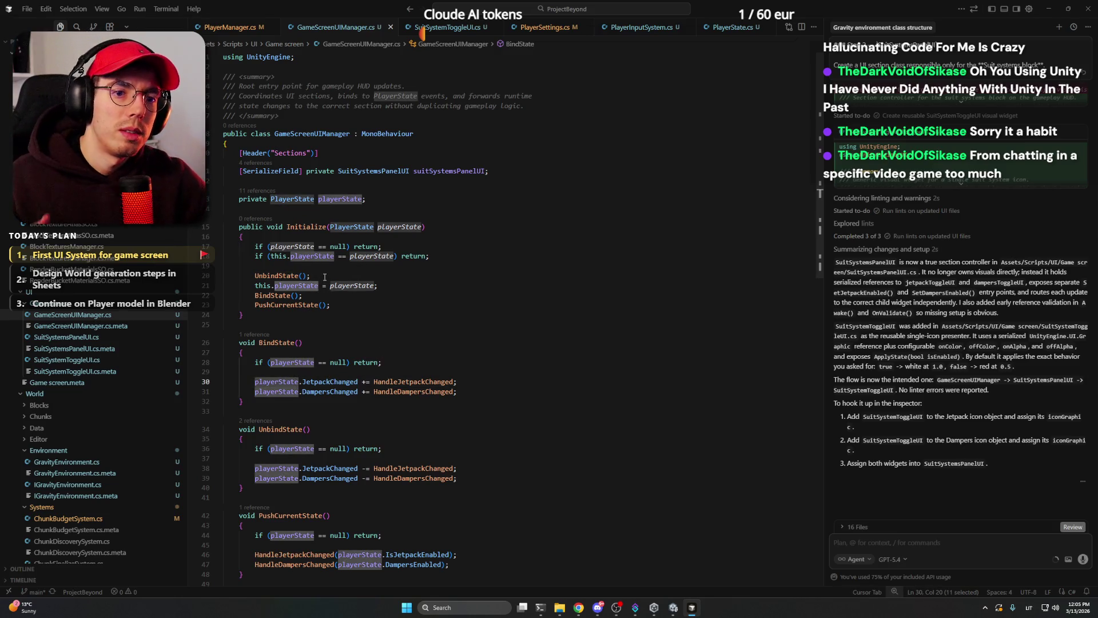
click(340, 306)
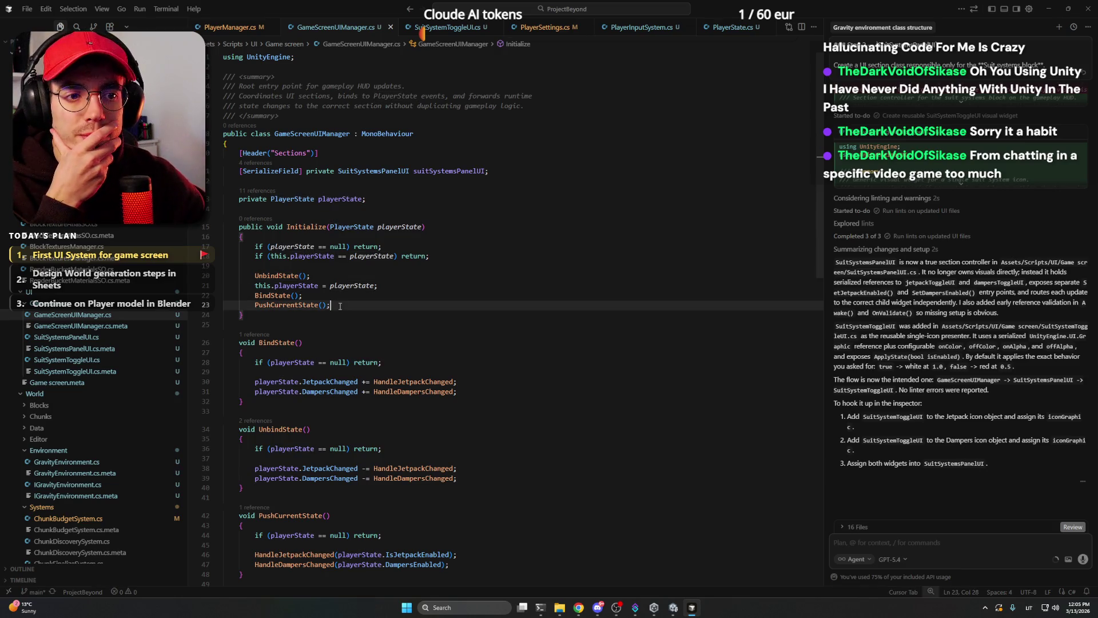
scroll(389, 394, down, 2)
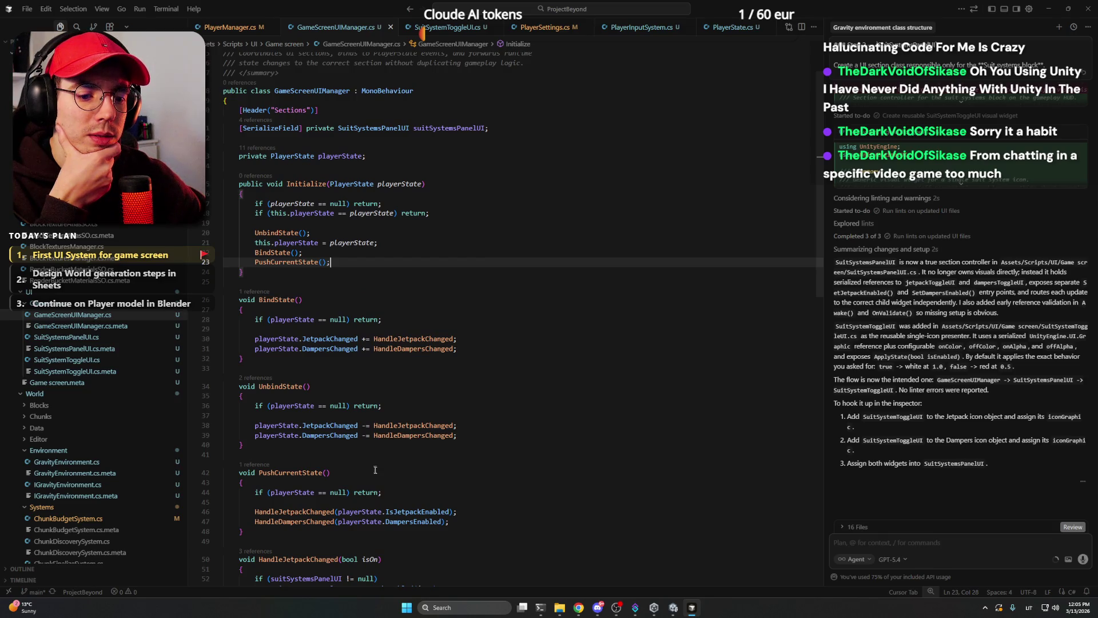
scroll(374, 465, down, 7)
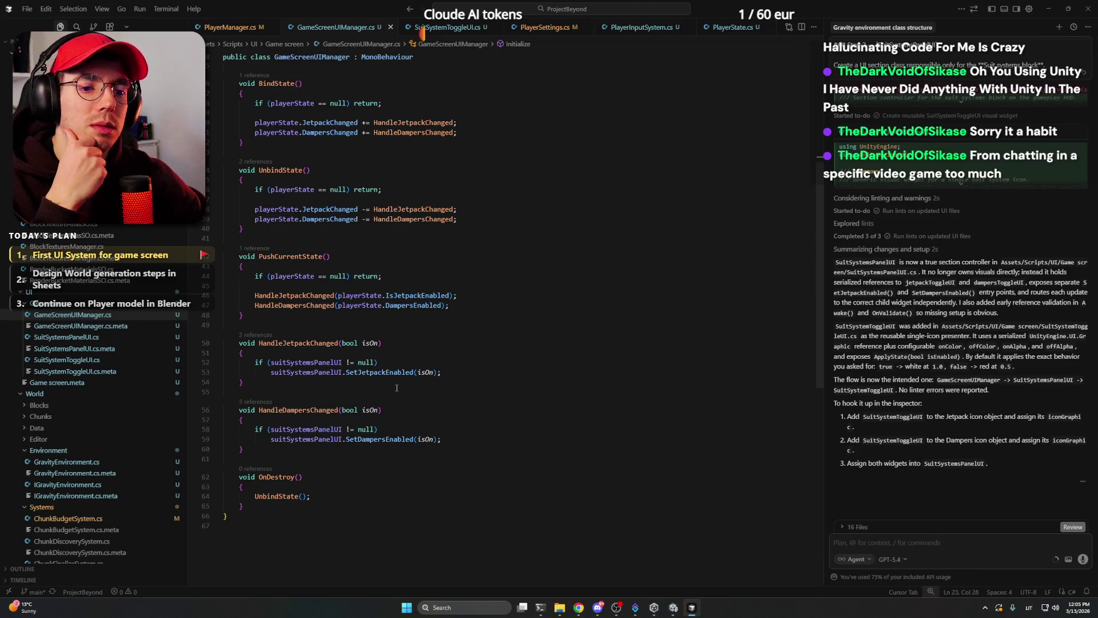
scroll(396, 388, up, 8)
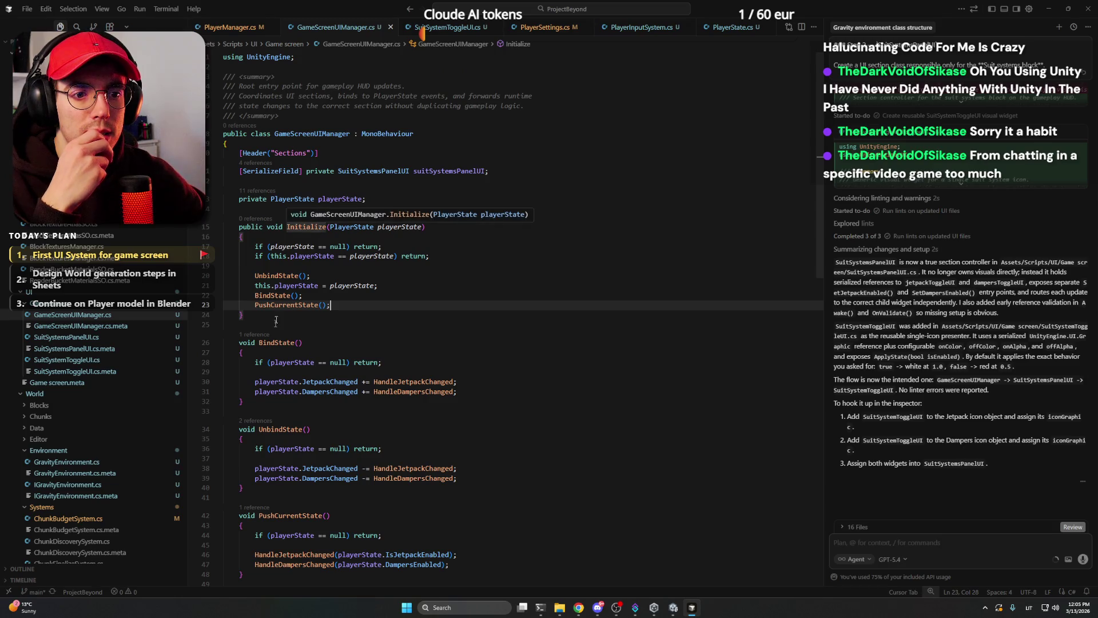
click(258, 342)
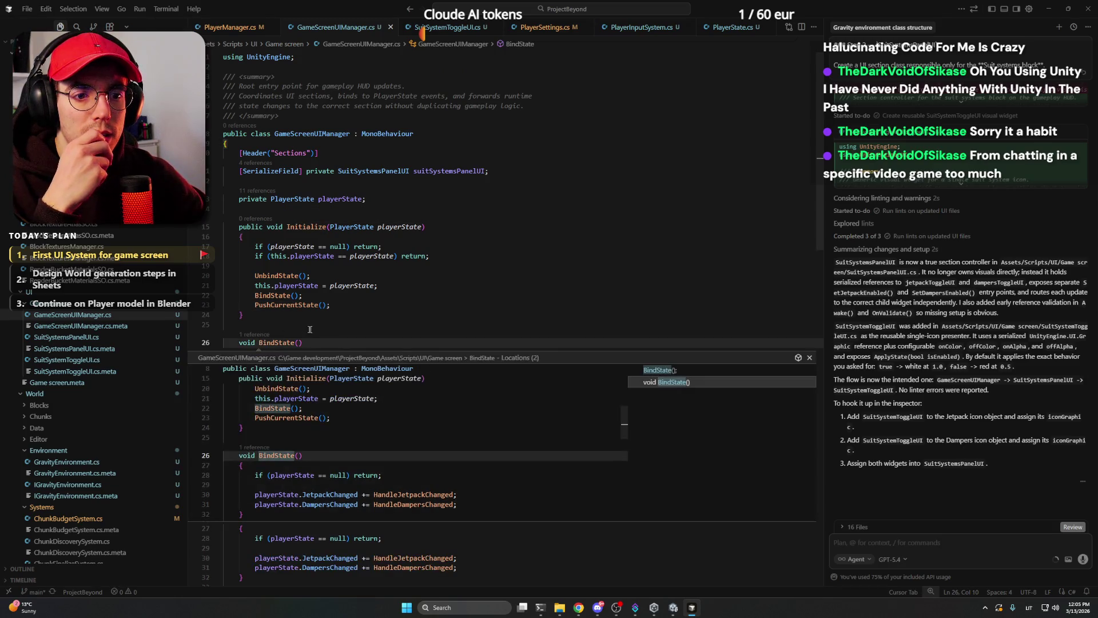
double_click(306, 227)
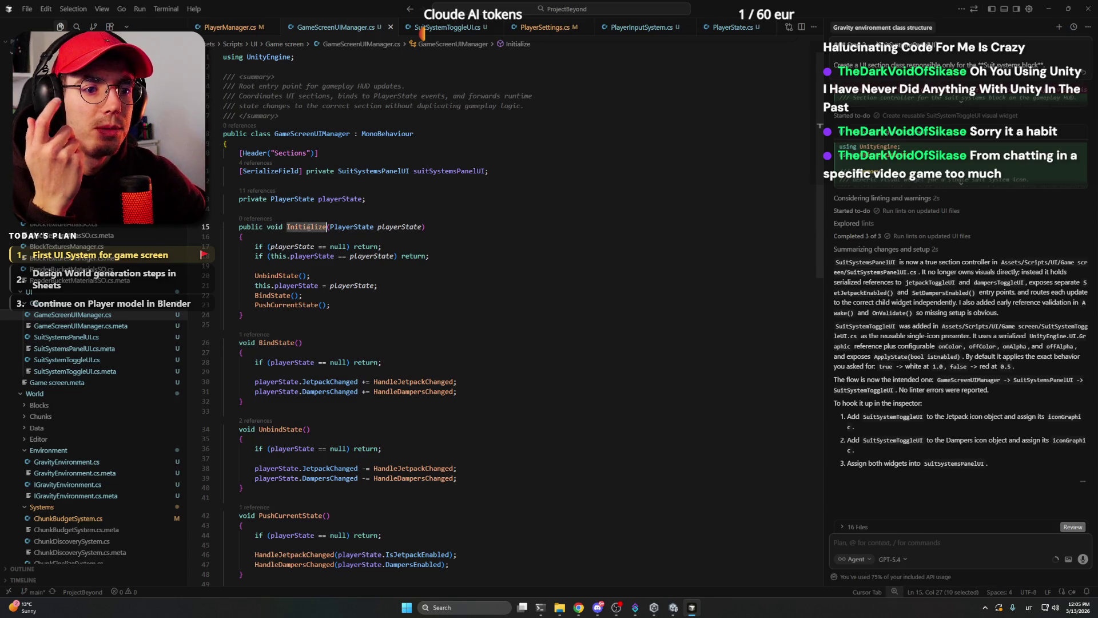
click(459, 228)
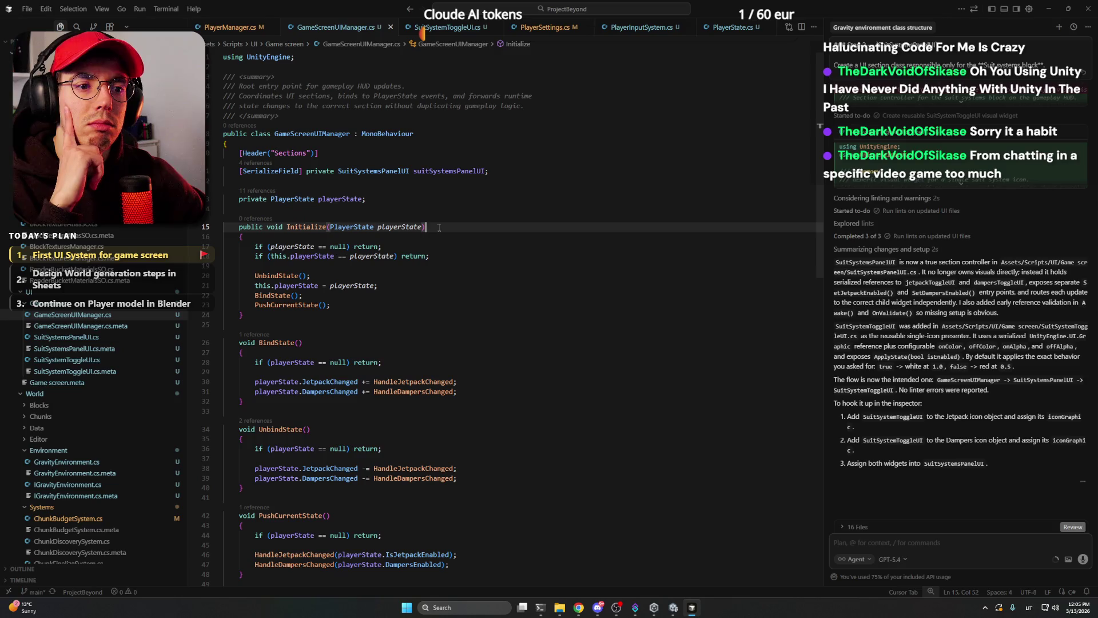
double_click(439, 228)
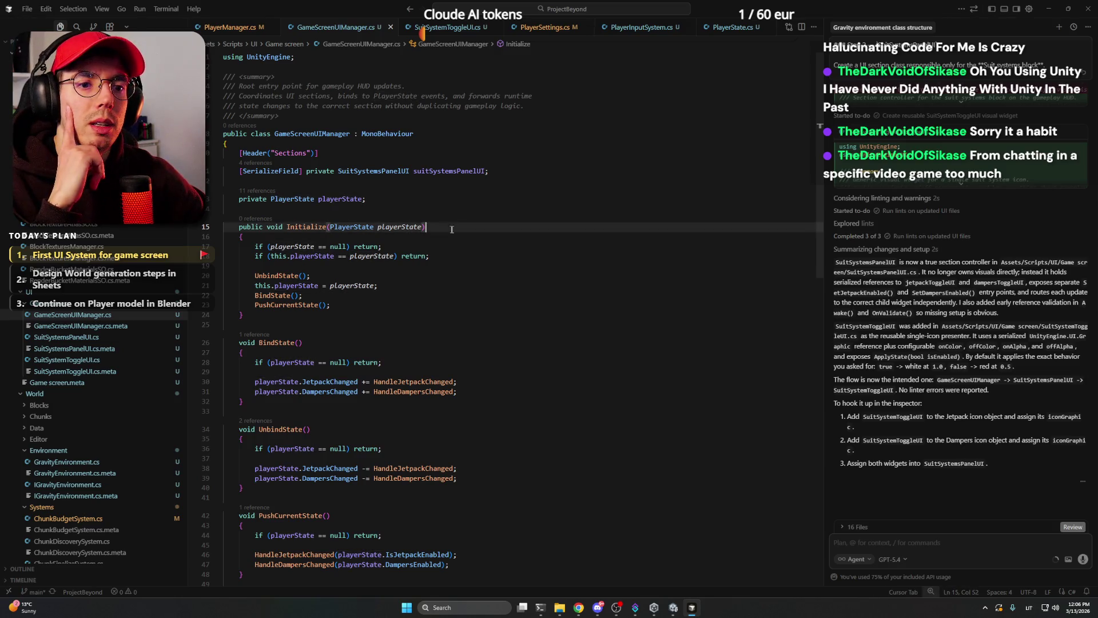
click(448, 253)
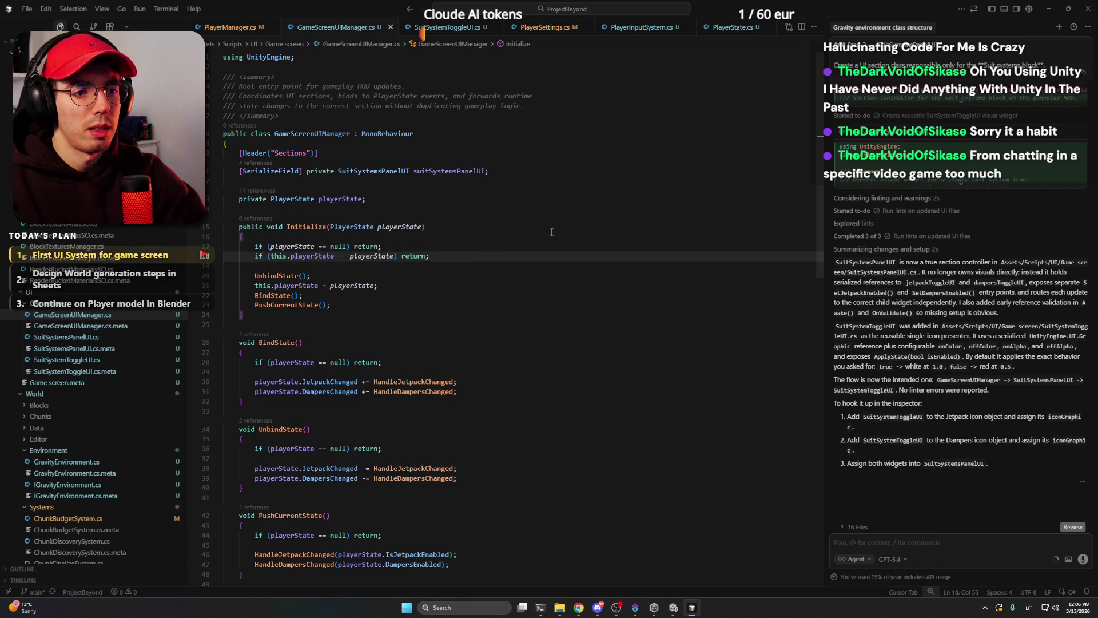
Add a Debug.Log 'initialized with player state' message after Initialize's guard checks.
key(Return)
text(Debu)
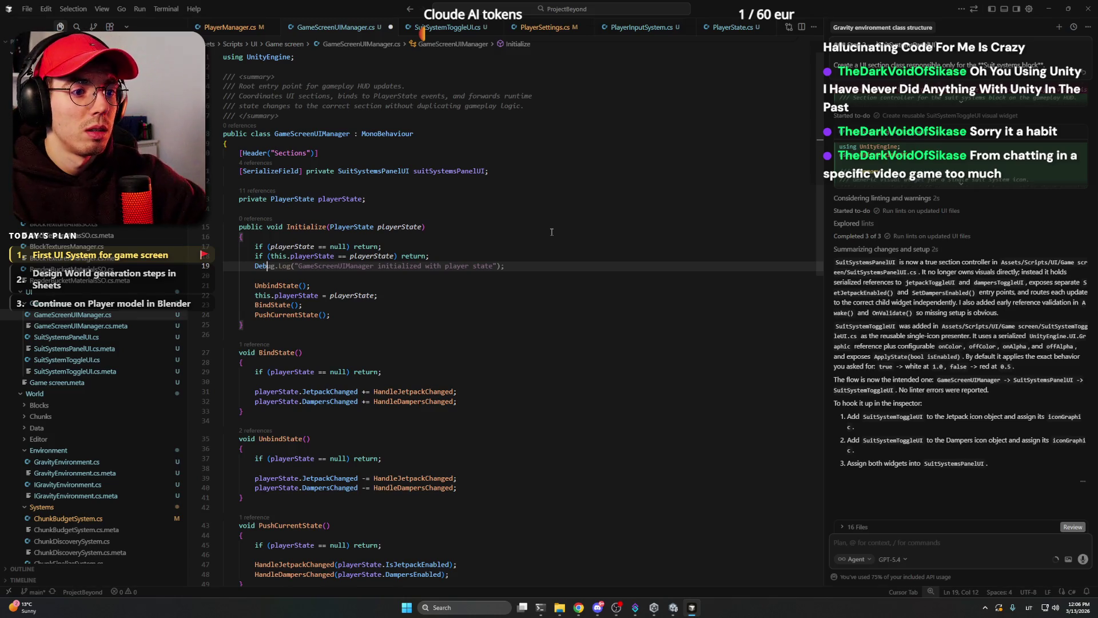
key(Tab)
Add an 'initializing ...' Debug.Log at the start of Initialize.
click(324, 237)
key(Return)
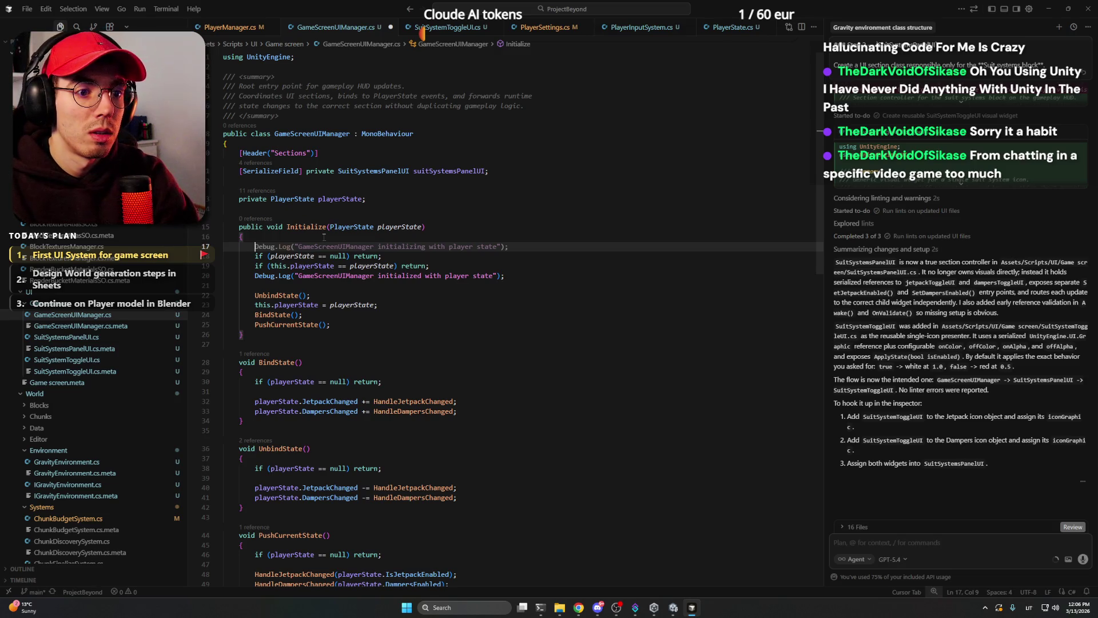
key(Tab)
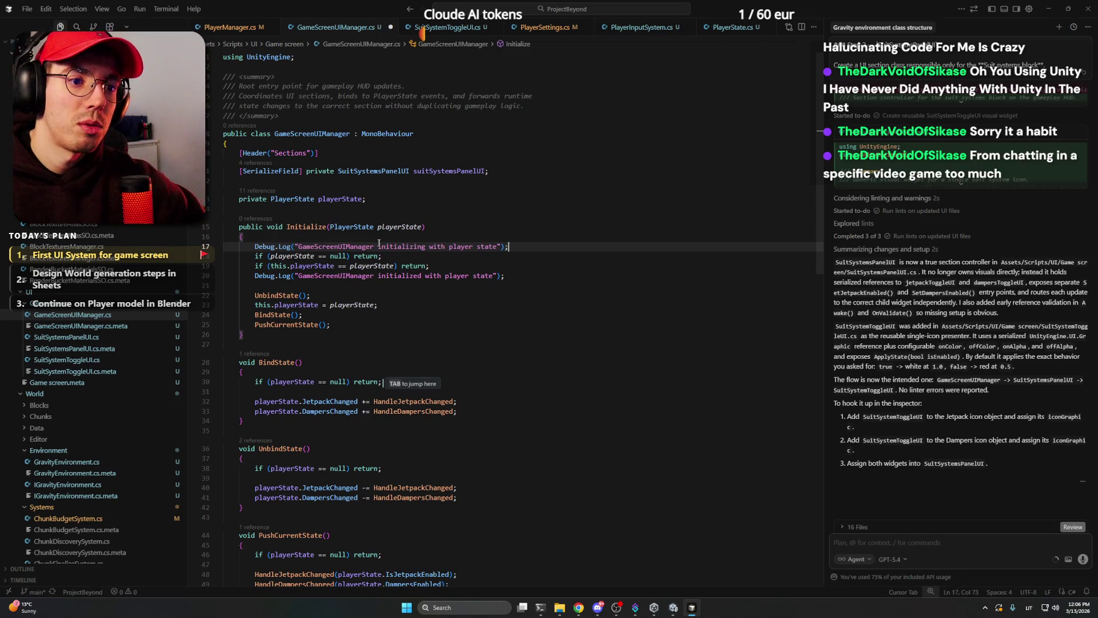
click(499, 246)
drag(499, 246, 430, 246)
text(...)
key(End)
click(673, 607)
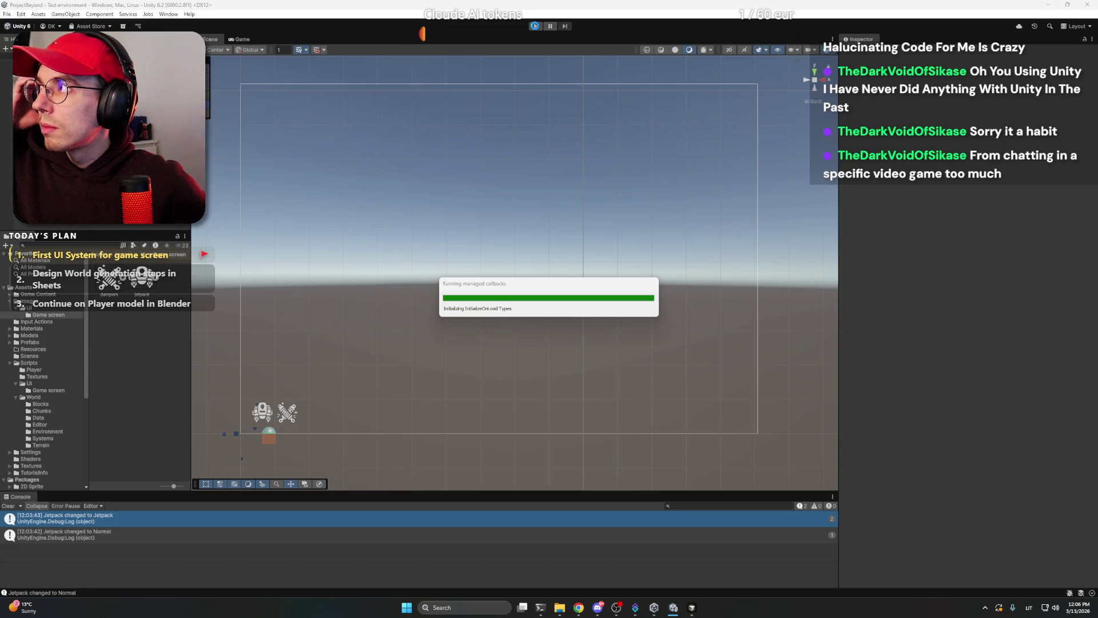
Play-test the recompiled game with its jetpack and dampers HUD icons, then stop play mode.
click(535, 26)
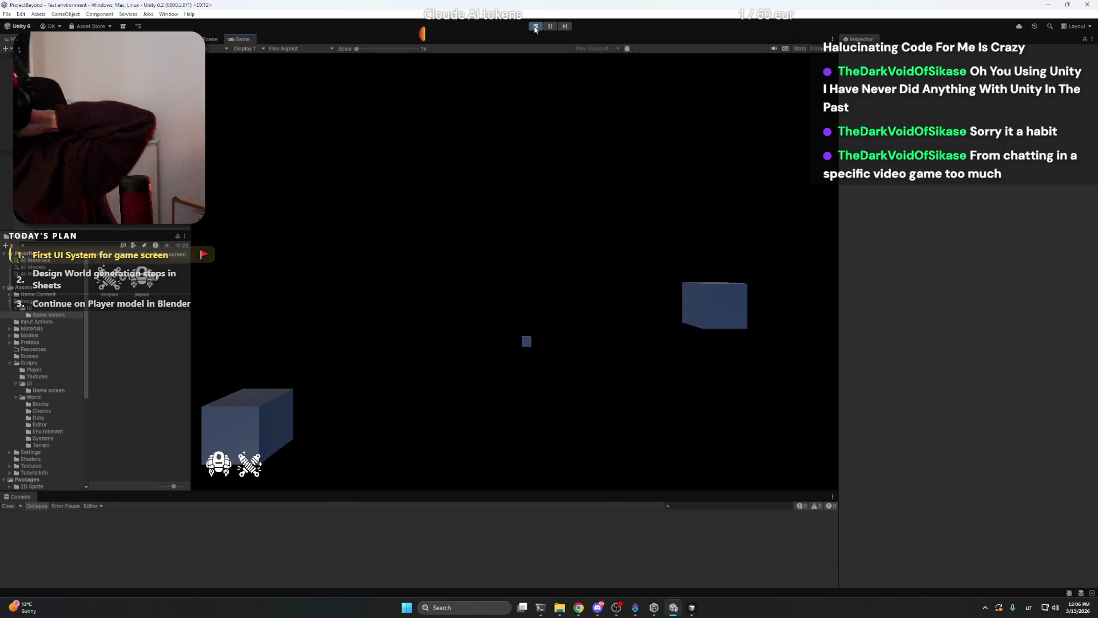
click(535, 27)
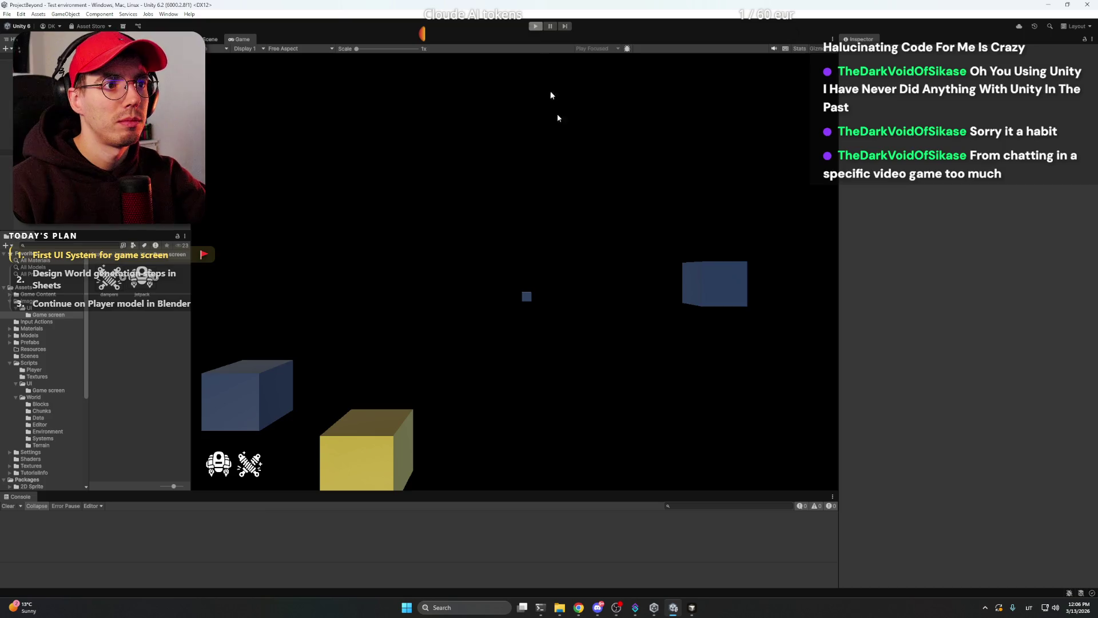
right_click(548, 265)
key(Escape)
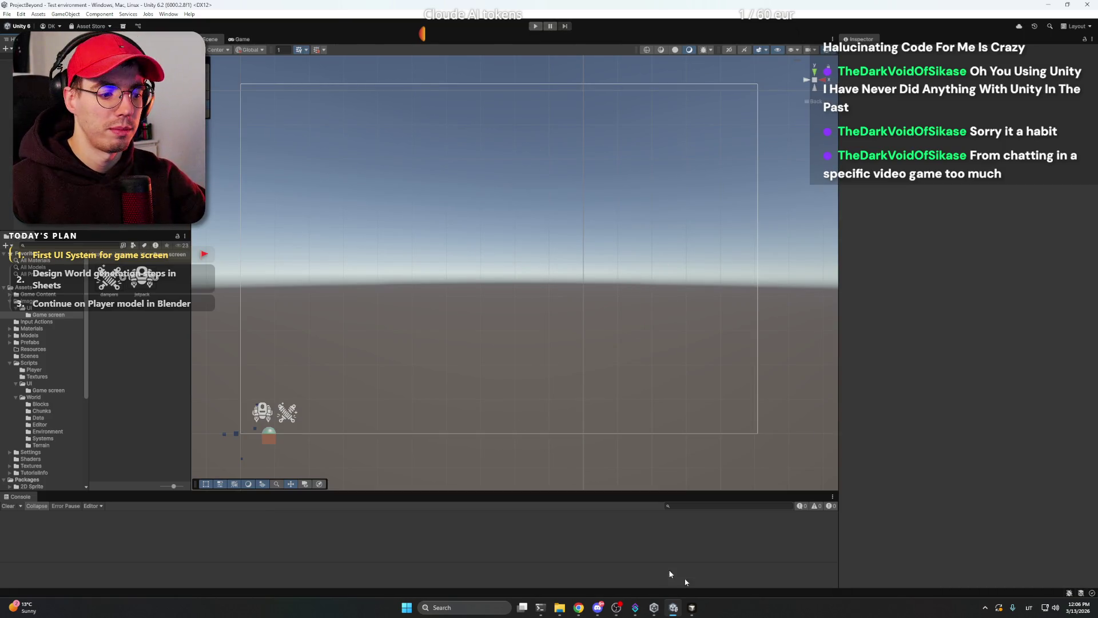
click(691, 607)
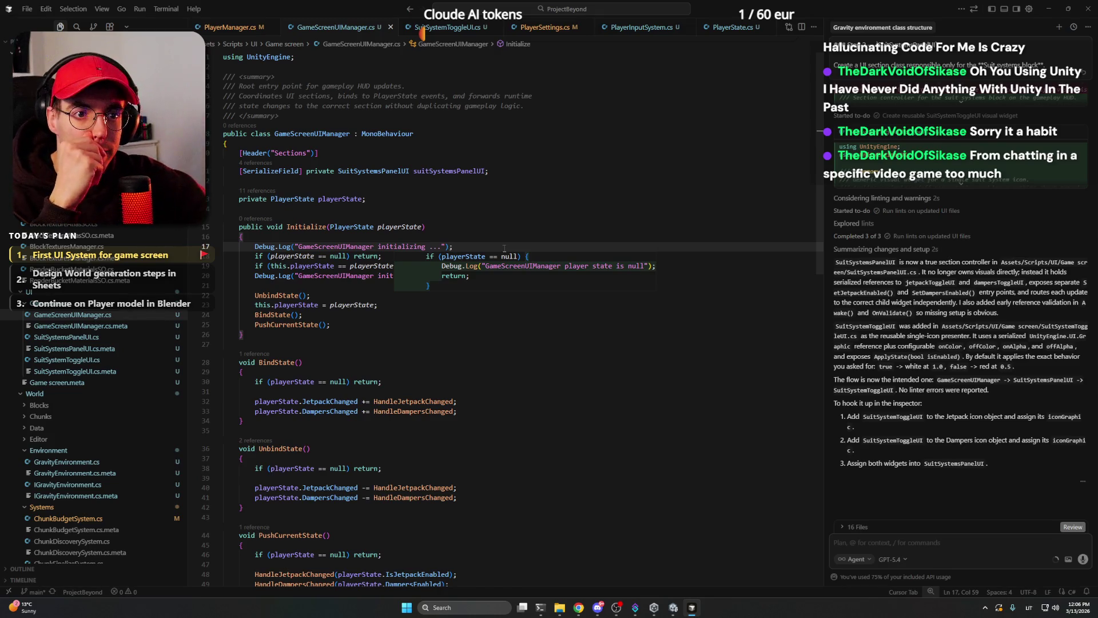
Discard Cursor's suggested null-state log, keeping Initialize's two debug messages.
double_click(321, 227)
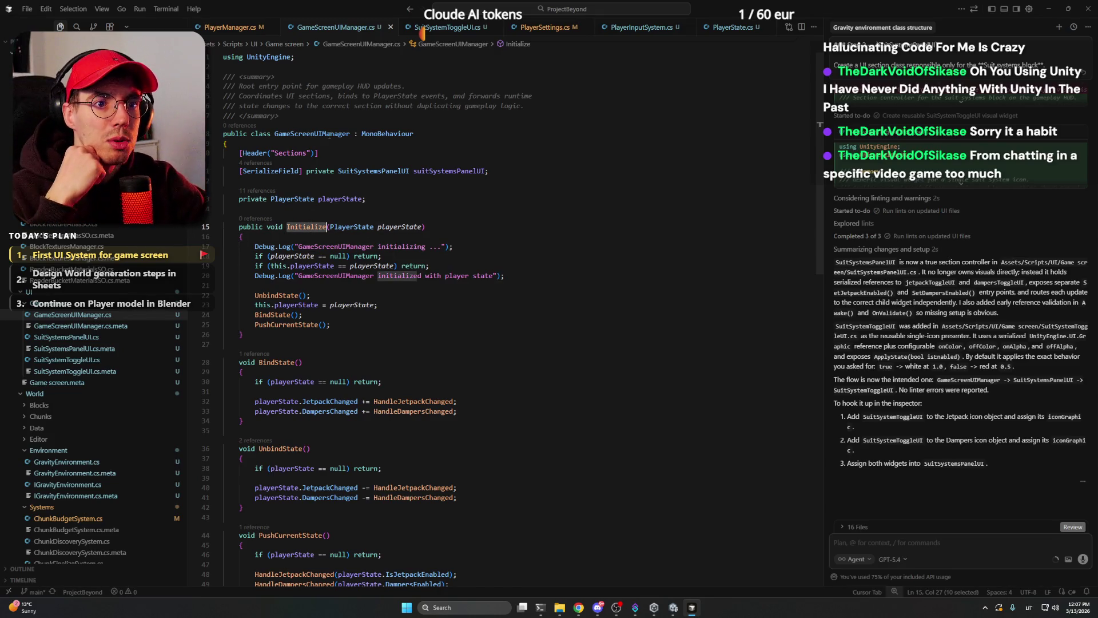
click(453, 229)
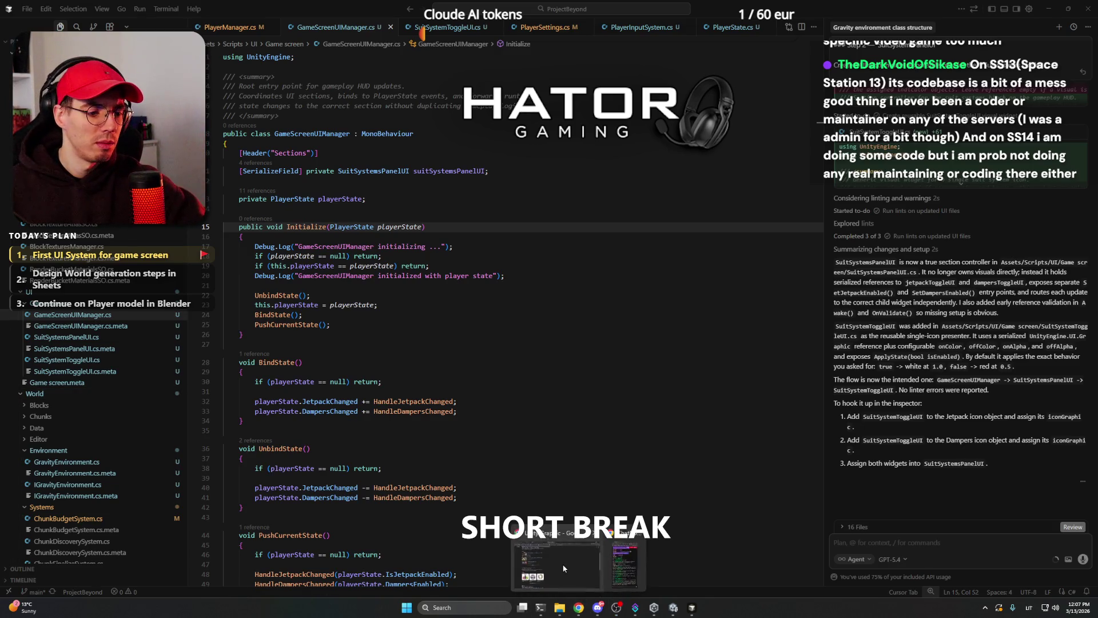
Play 'The Elder Scrolls but it's lofi beats' on YouTube as background music, then return to Cursor.
click(579, 608)
click(86, 5)
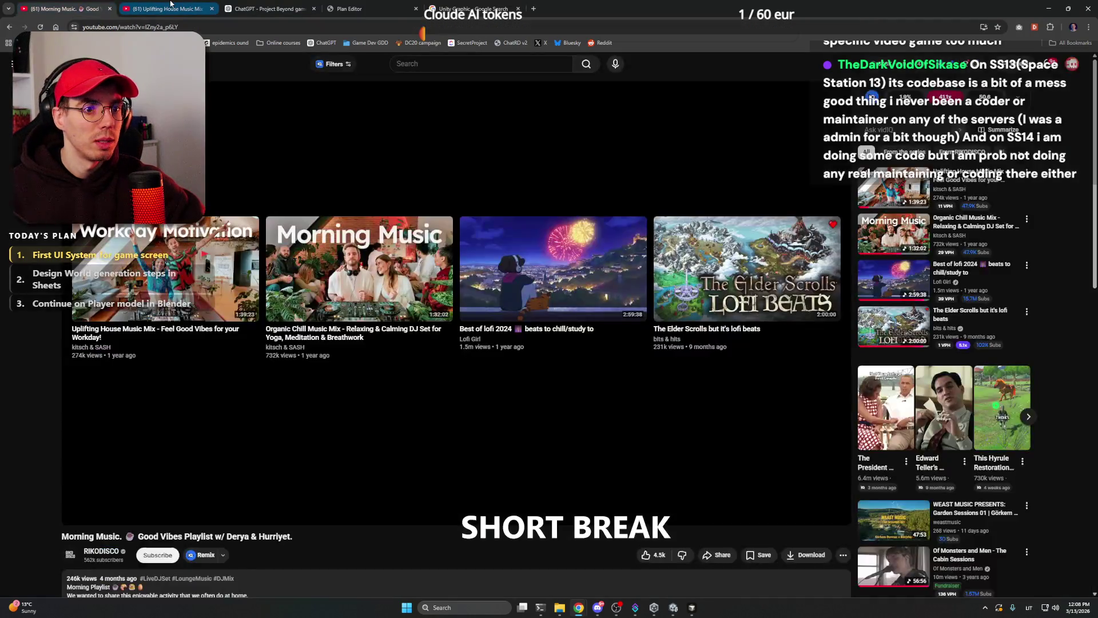
click(388, 277)
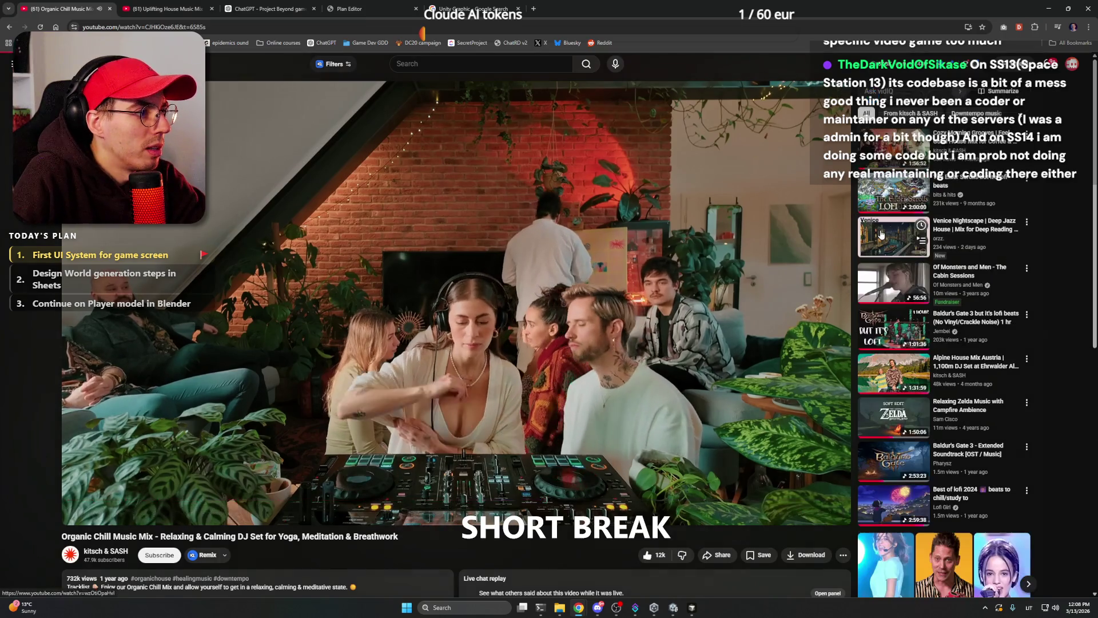
click(883, 201)
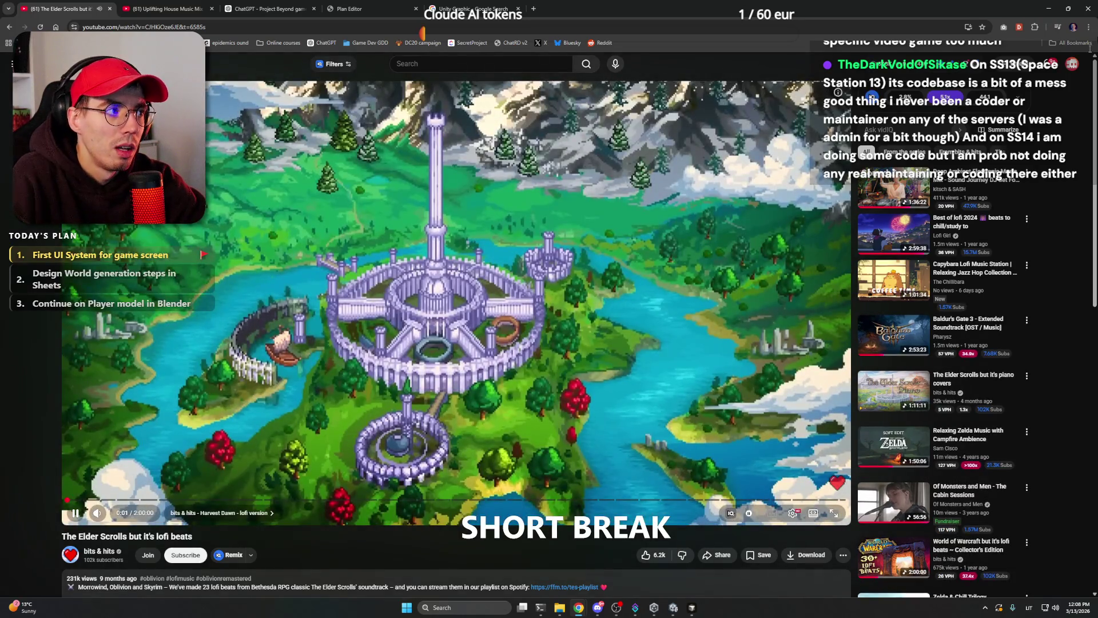
key(alt+Tab)
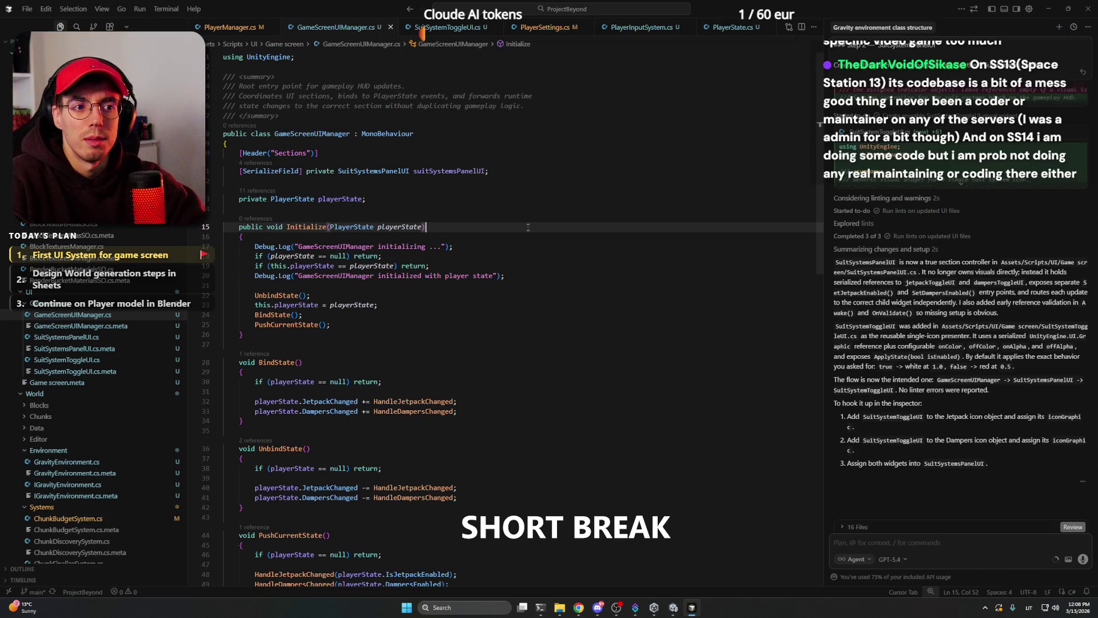
scroll(528, 227, down, 10)
click(412, 313)
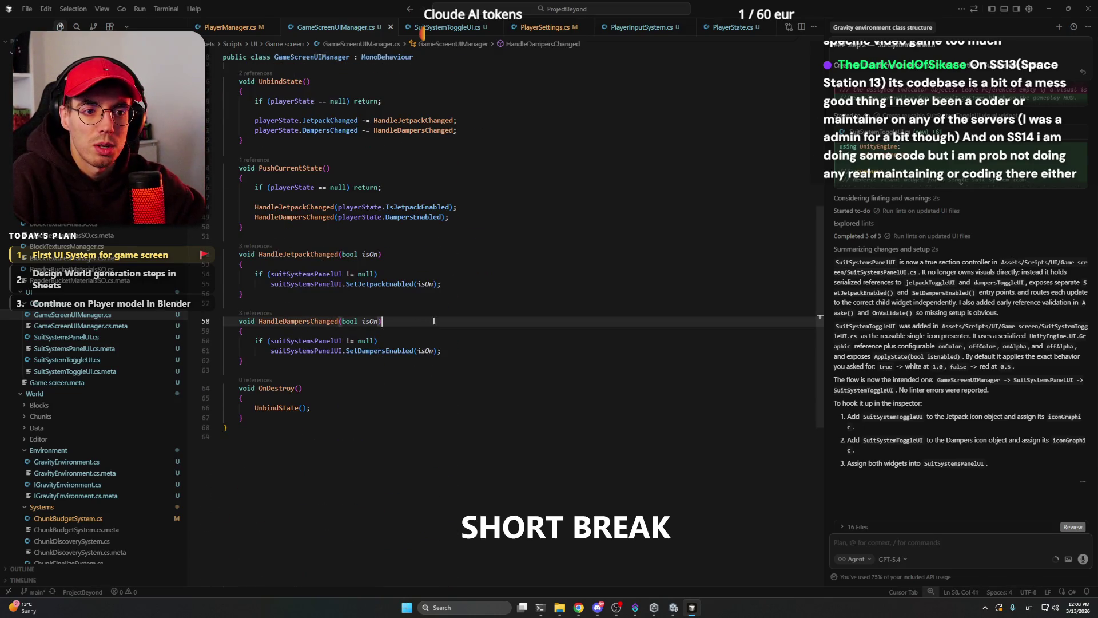
scroll(412, 314, up, 10)
click(468, 228)
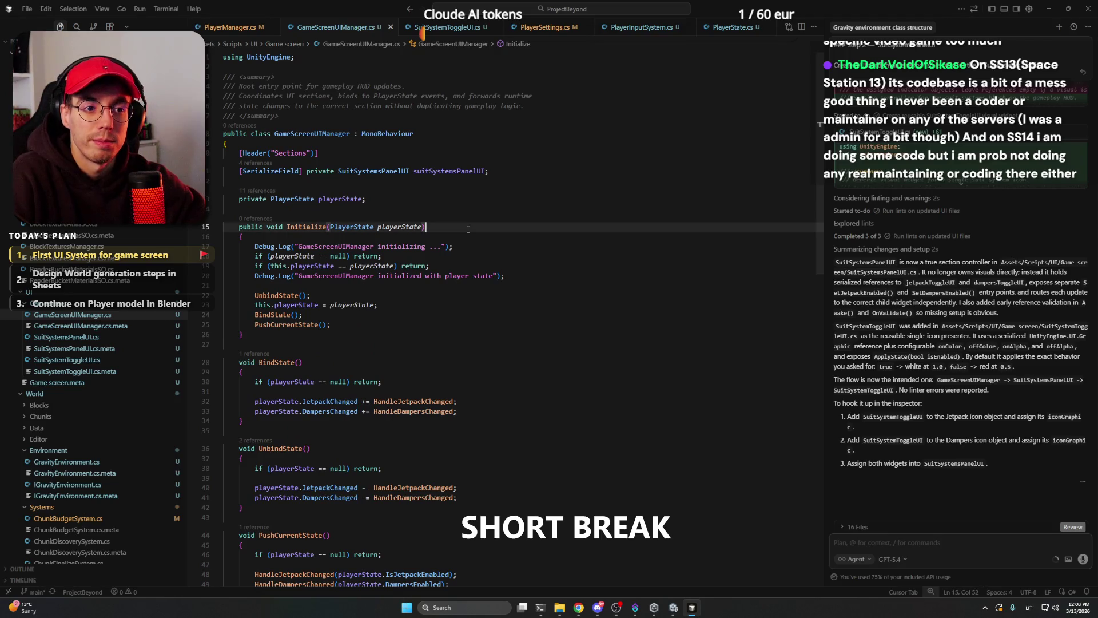
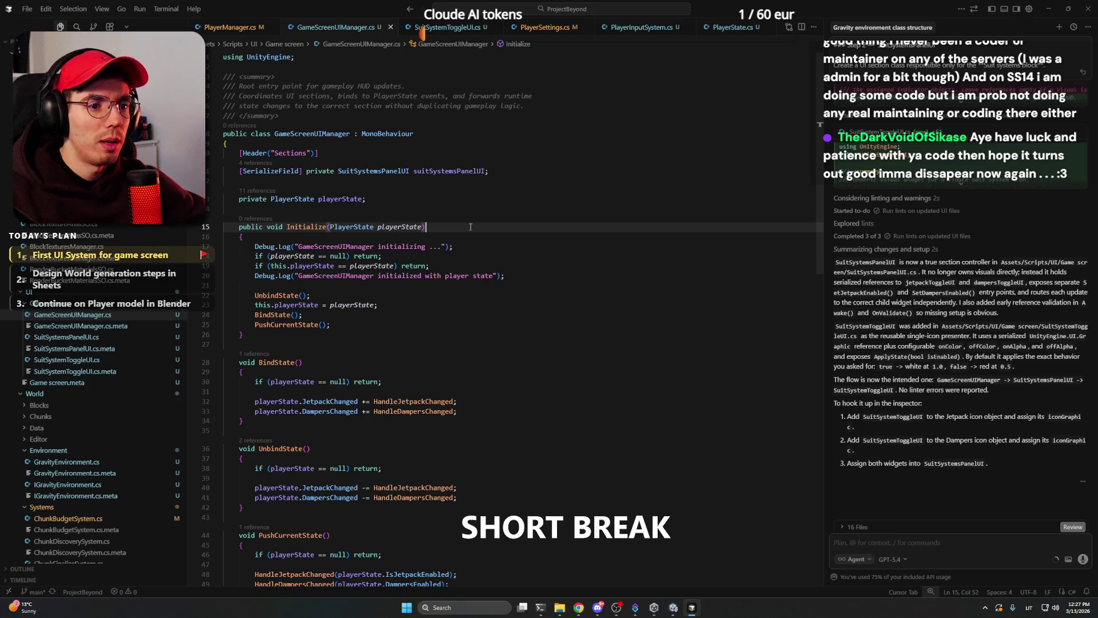
Close the Unity Graphic search results tab in Chrome.
click(598, 607)
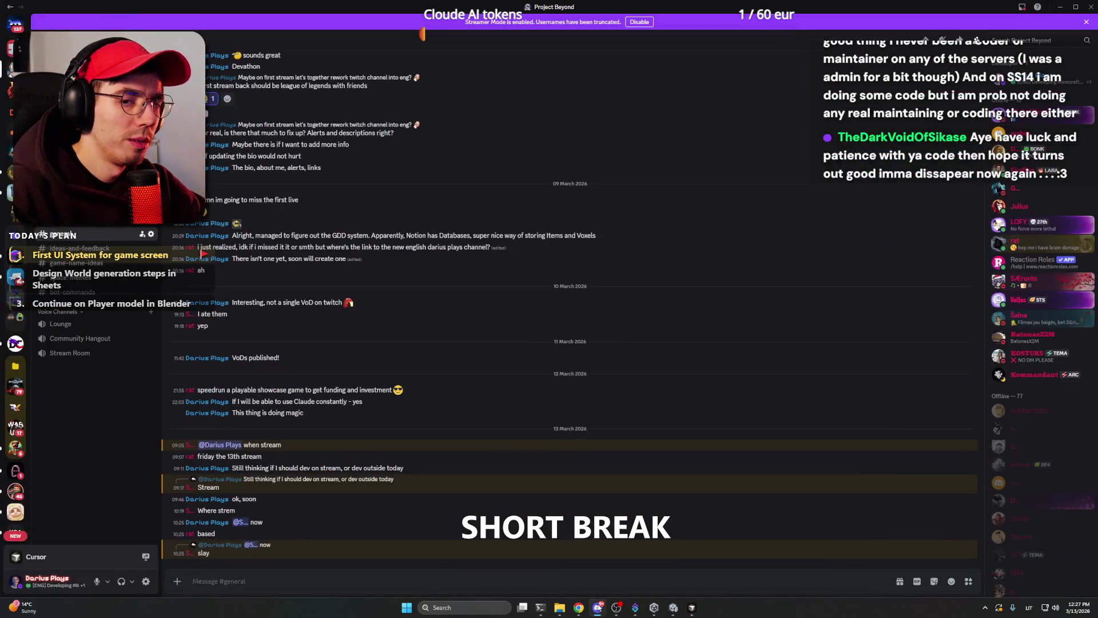
click(598, 607)
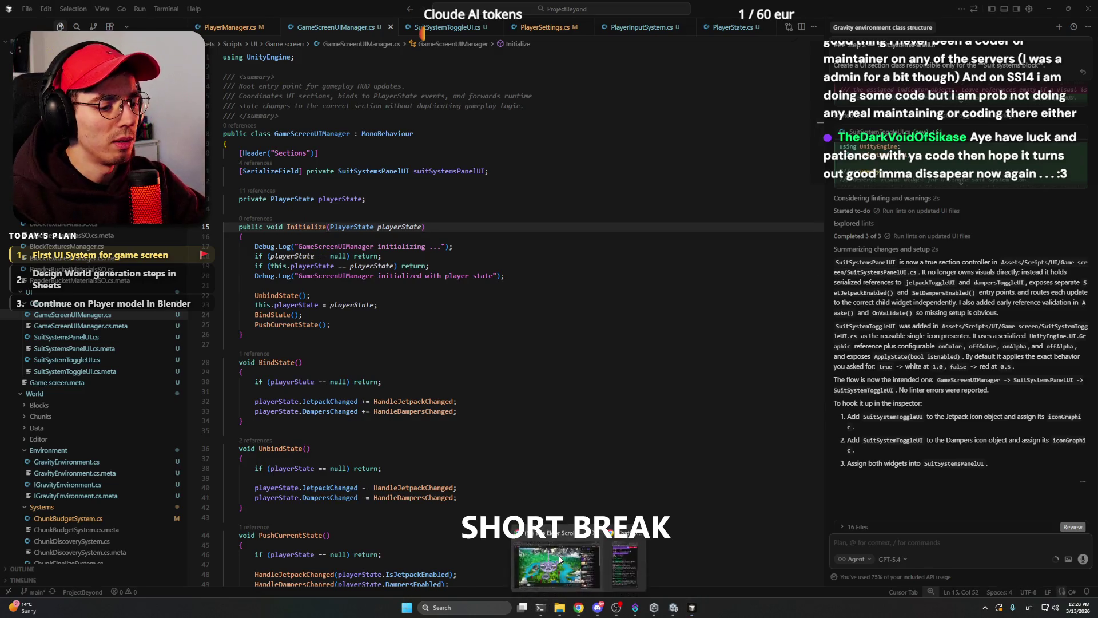
click(579, 606)
click(371, 8)
click(469, 9)
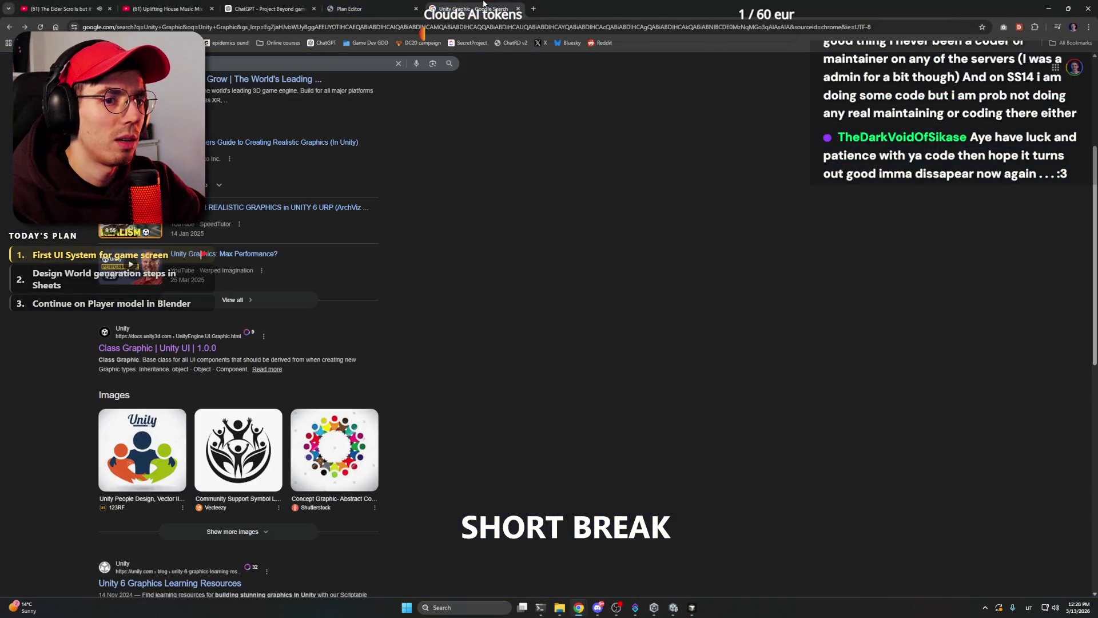
click(519, 9)
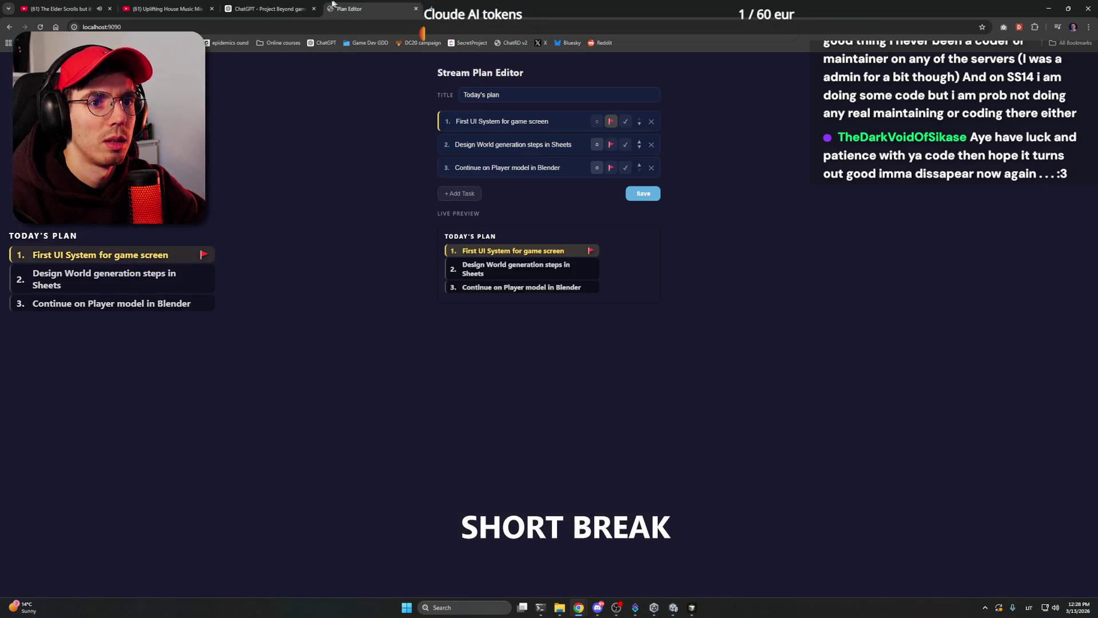
Review the ChatGPT reply on class section names, then return to Cursor.
click(269, 9)
scroll(349, 236, down, 3)
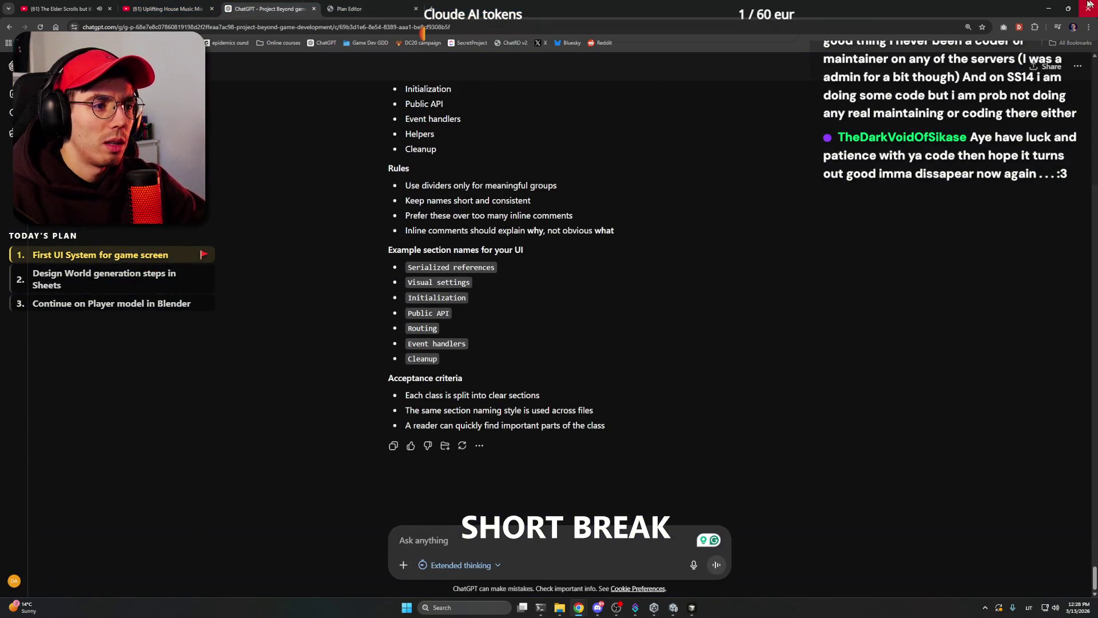
key(alt+Tab)
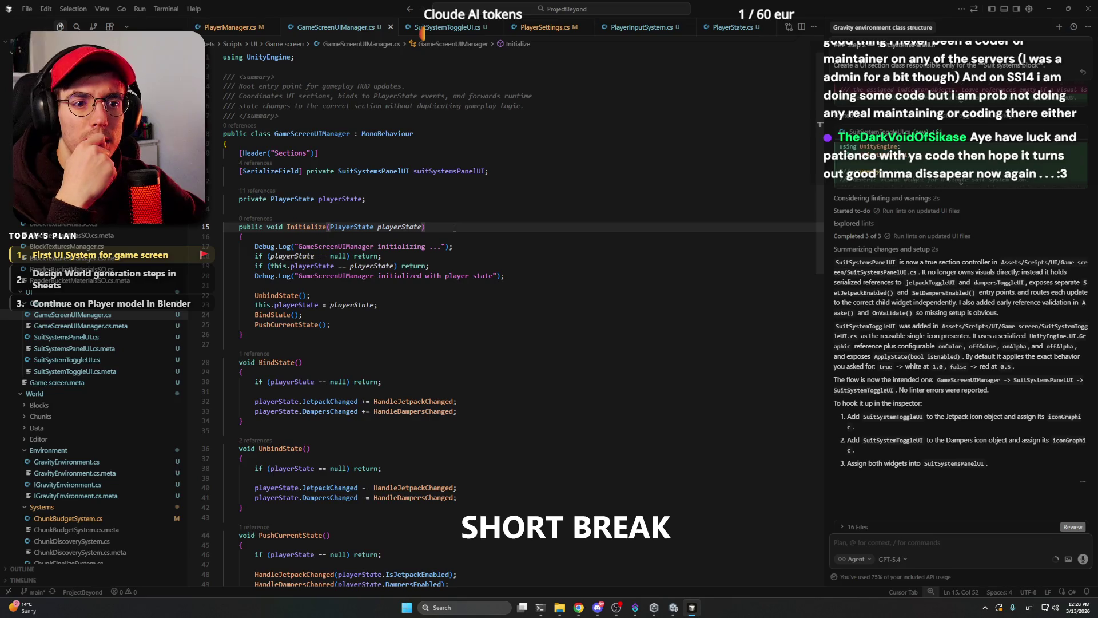
Open PlayerManager.cs and scroll from the gameScreenUIManager field down to SpawnPlayer.
scroll(114, 203, up, 2)
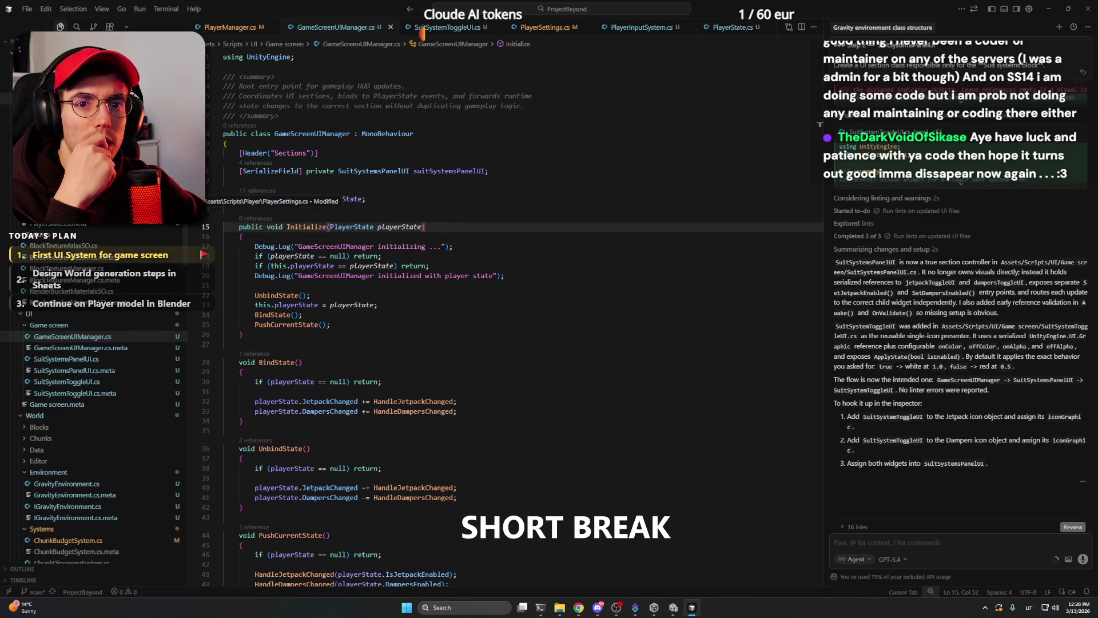
click(115, 100)
scroll(430, 233, up, 8)
scroll(430, 233, up, 10)
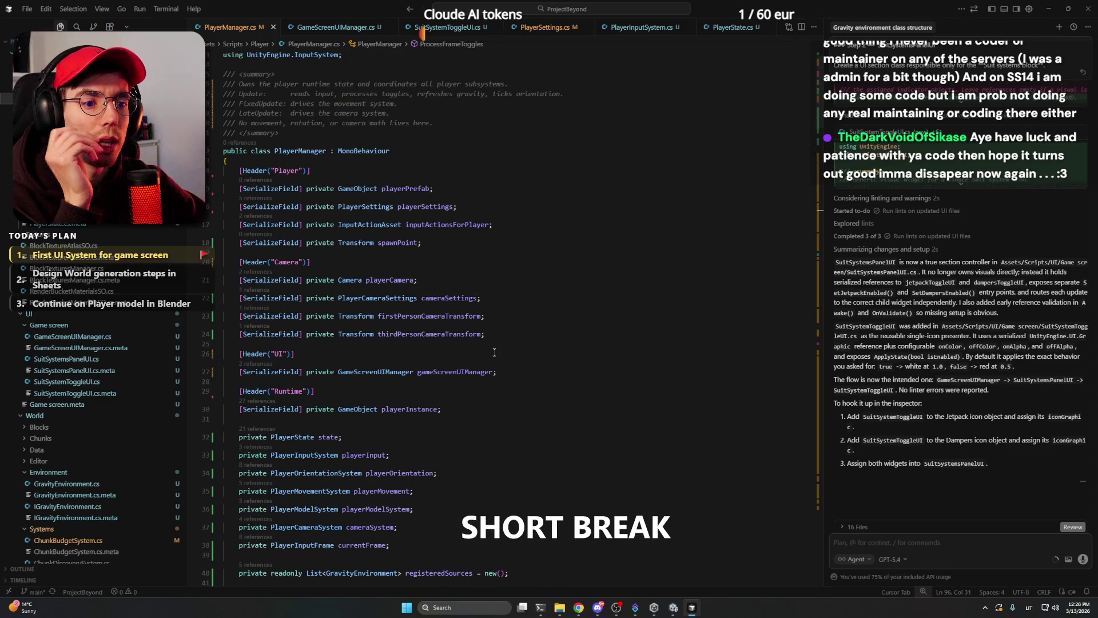
double_click(483, 372)
scroll(515, 366, down, 7)
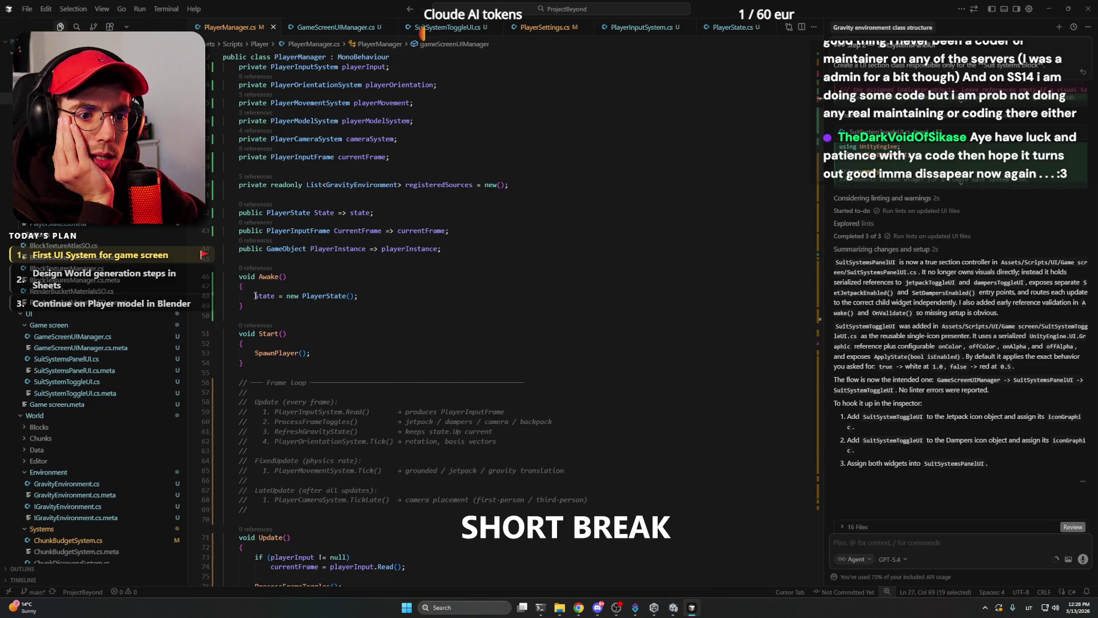
scroll(329, 300, down, 3)
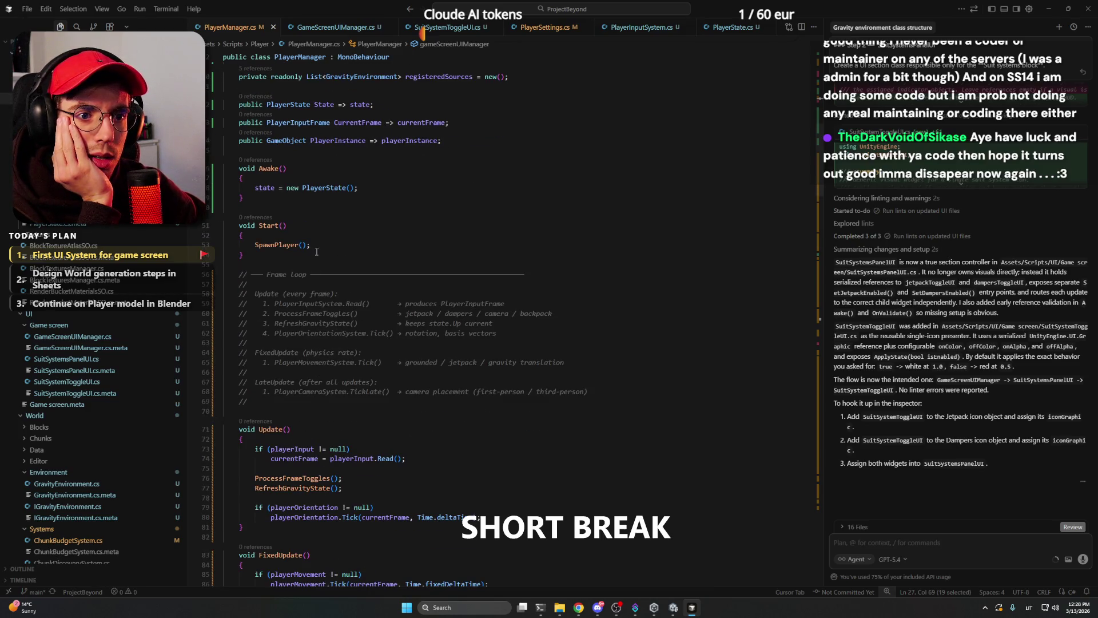
scroll(319, 249, down, 9)
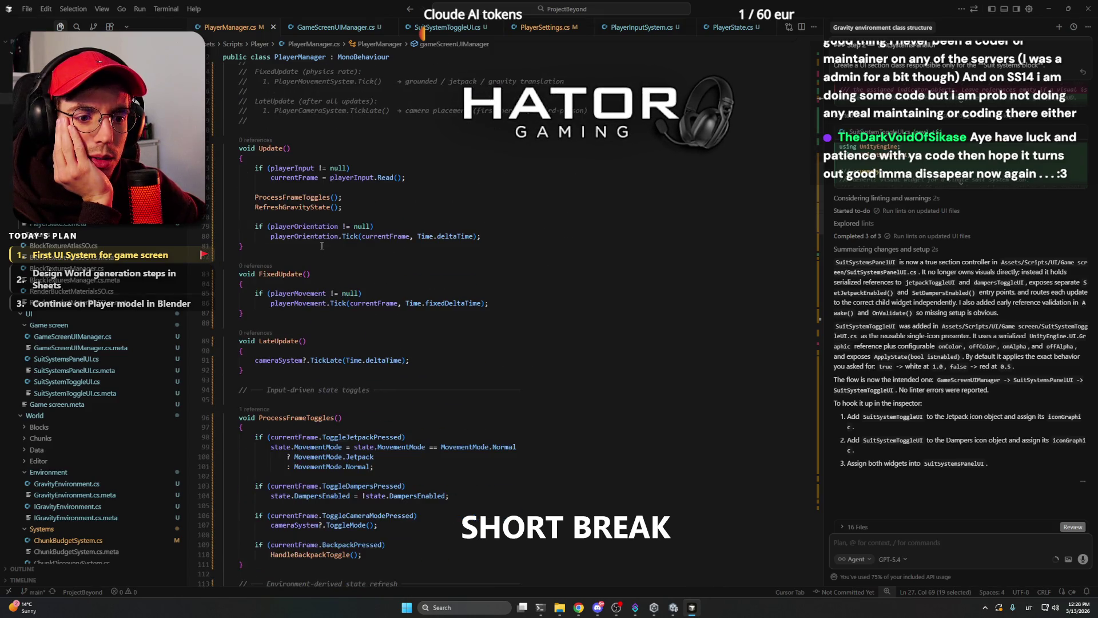
scroll(321, 246, down, 10)
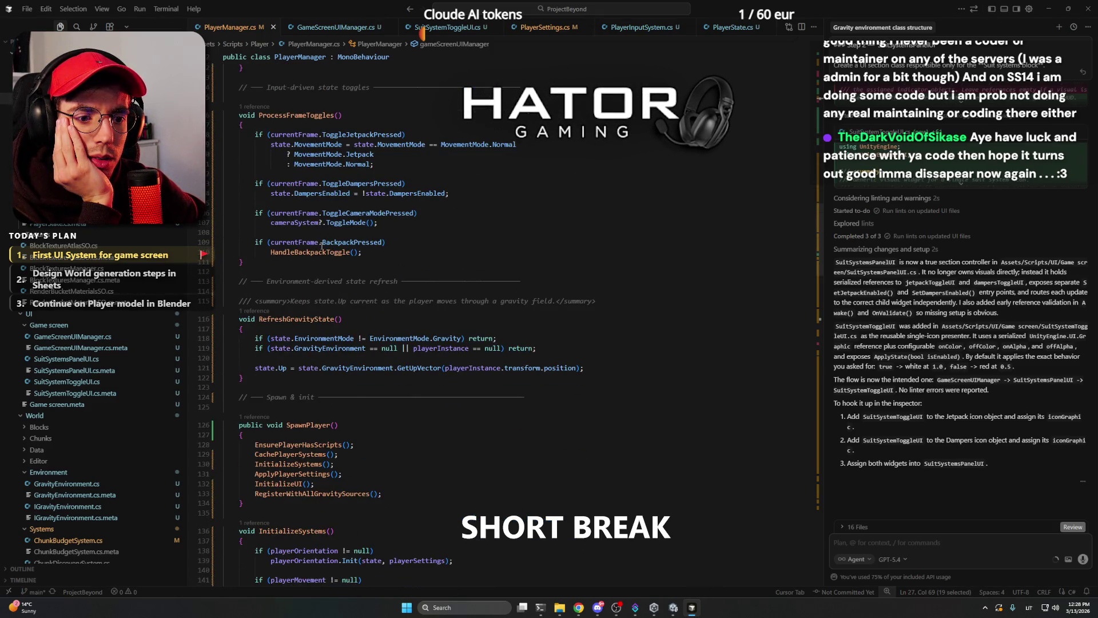
scroll(321, 246, down, 6)
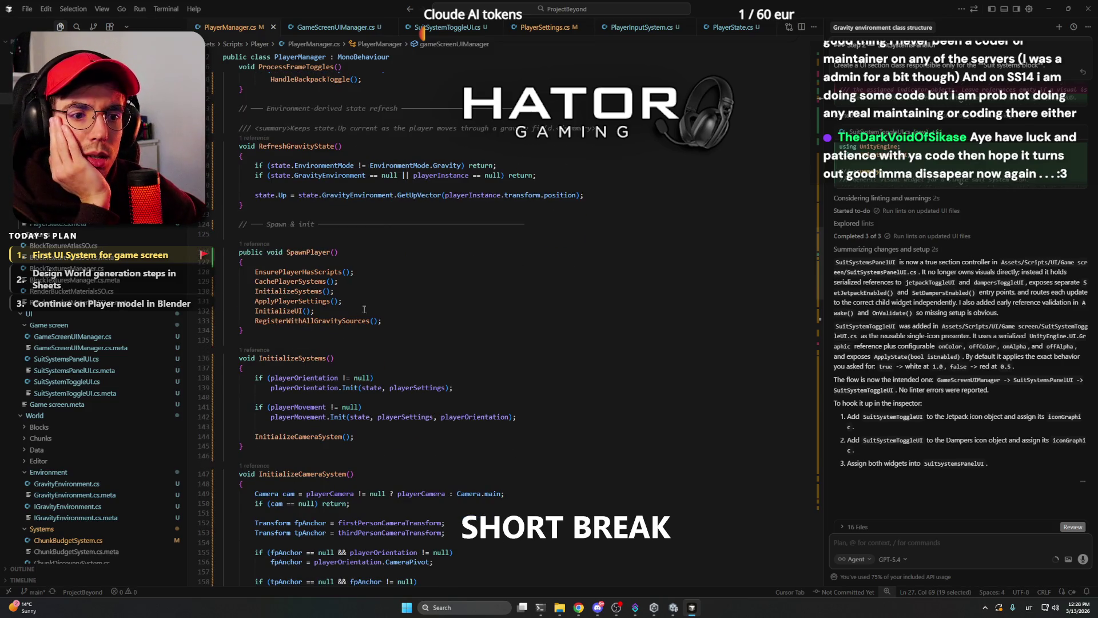
Go to the InitializeUI definition and trace gameScreenUIManager and the state argument.
double_click(279, 310)
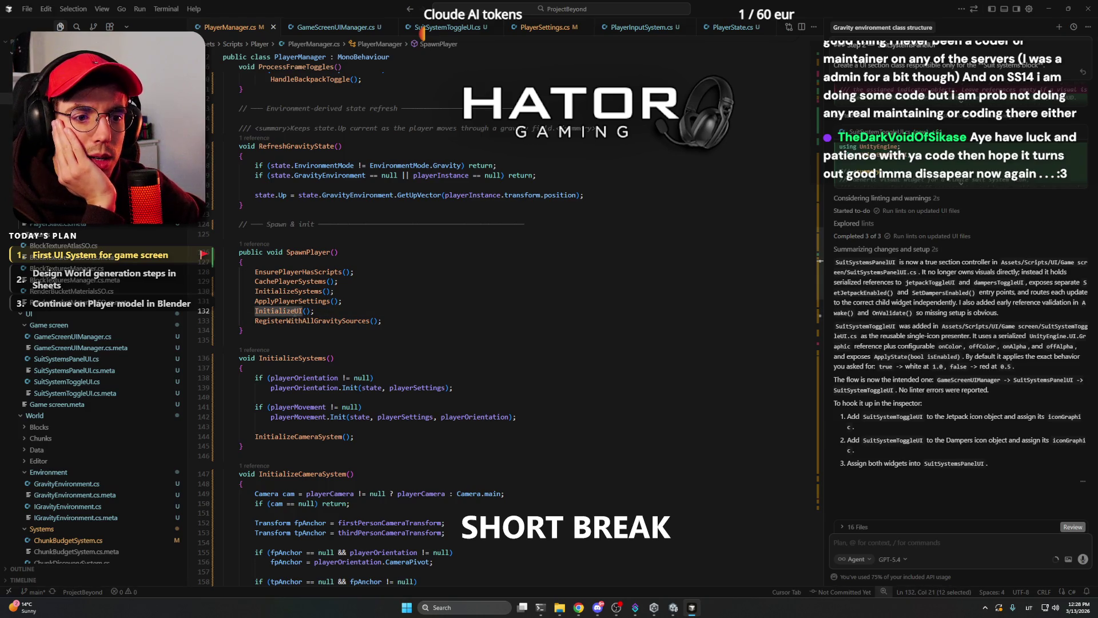
right_click(297, 310)
click(366, 243)
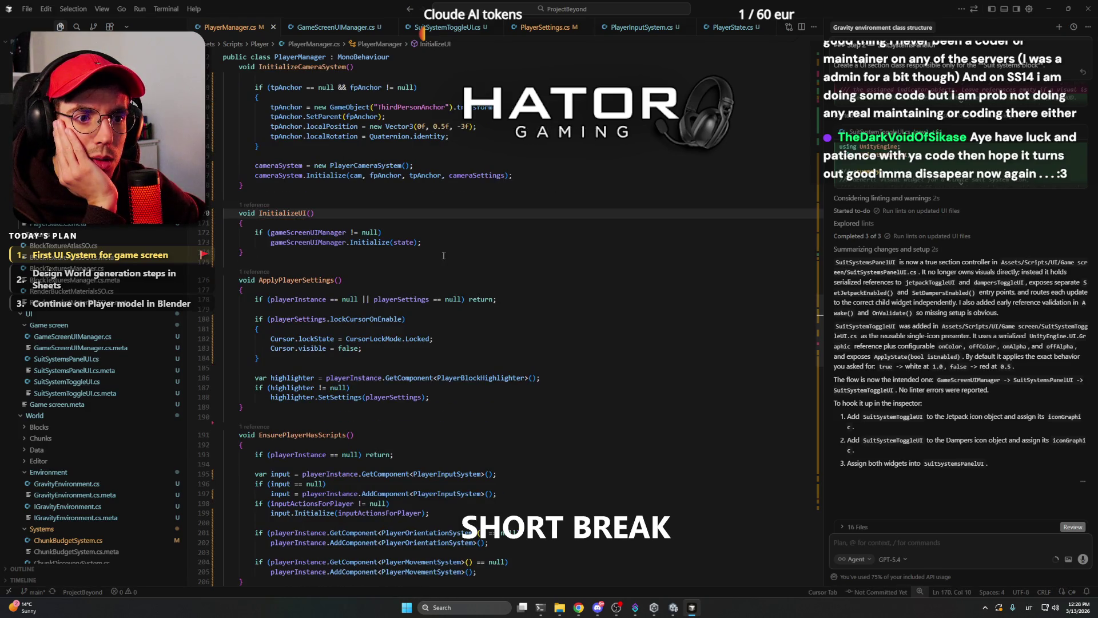
click(319, 242)
double_click(318, 242)
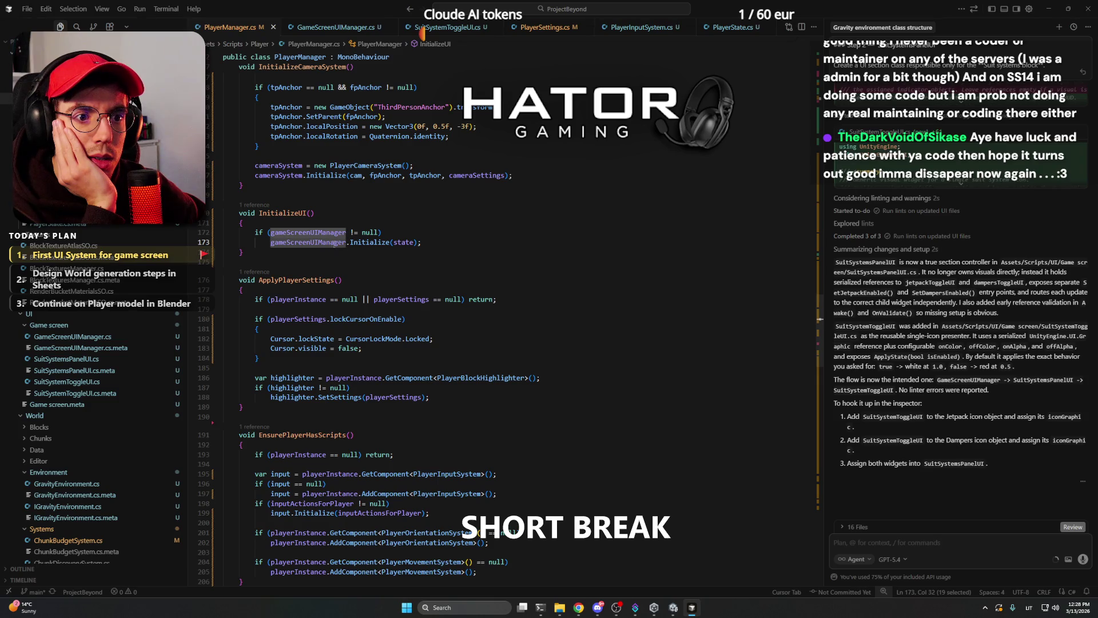
click(405, 242)
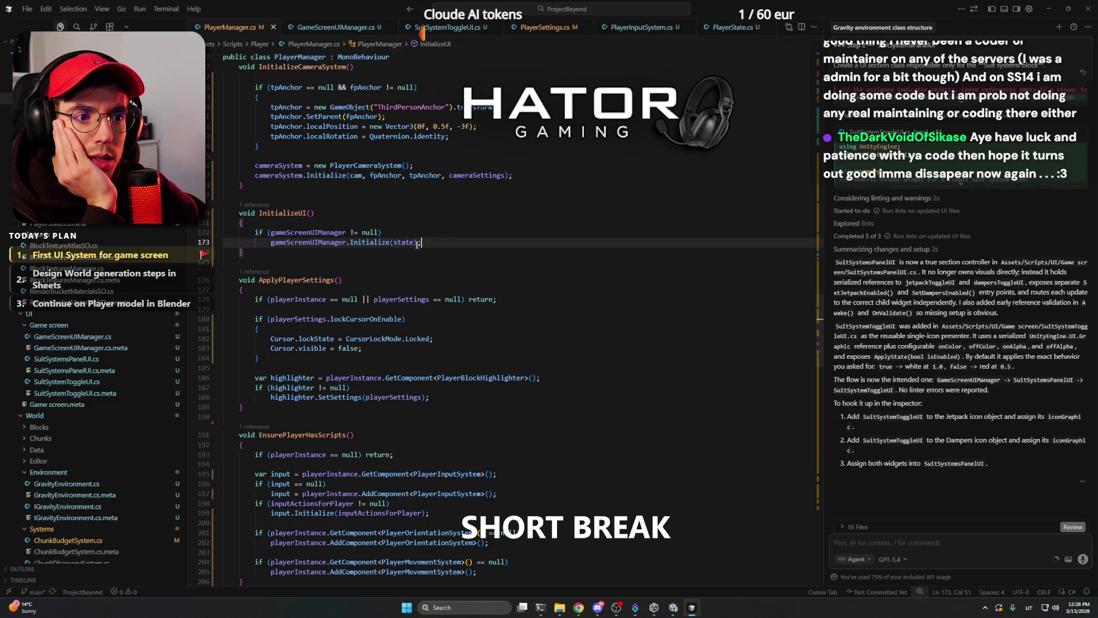
double_click(309, 242)
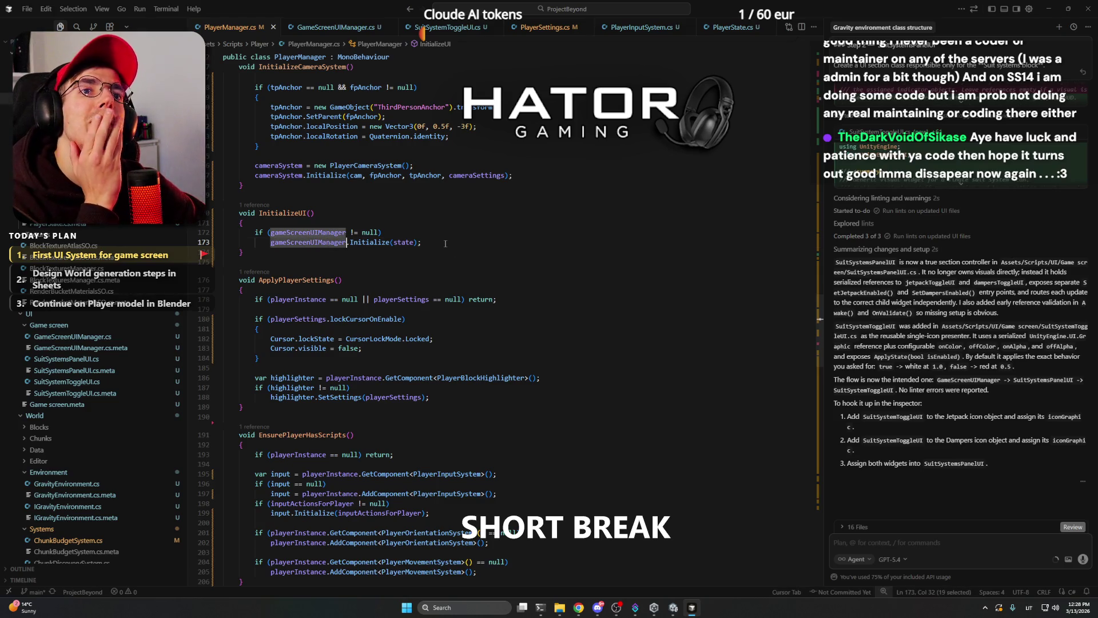
Find the serialized gameScreenUIManager field declaration, then bring Unity forward.
scroll(562, 377, up, 4)
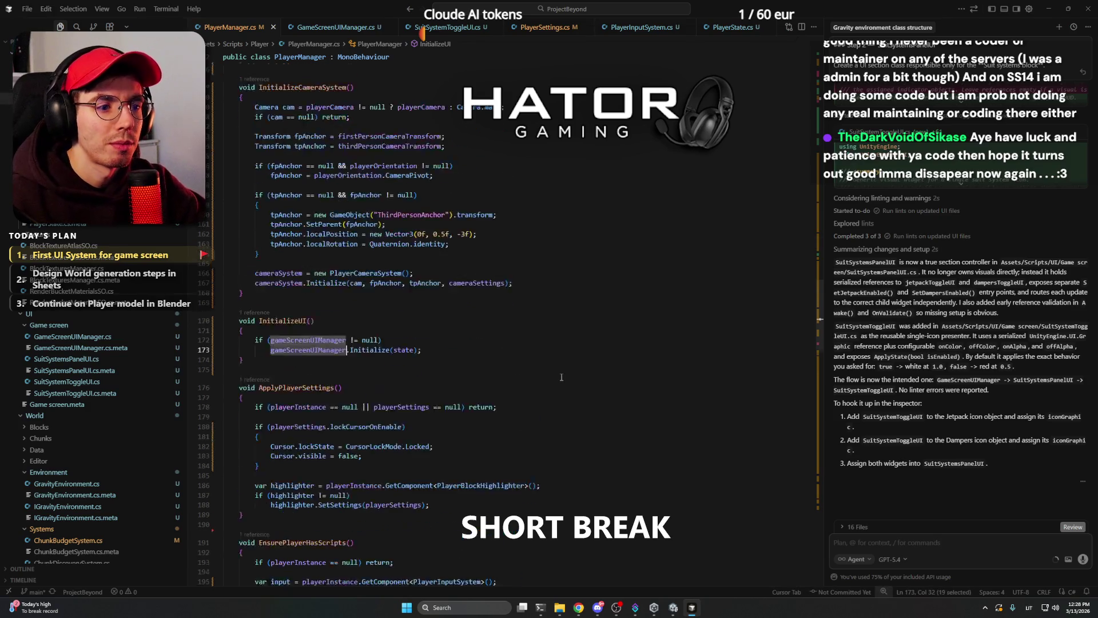
scroll(561, 377, up, 20)
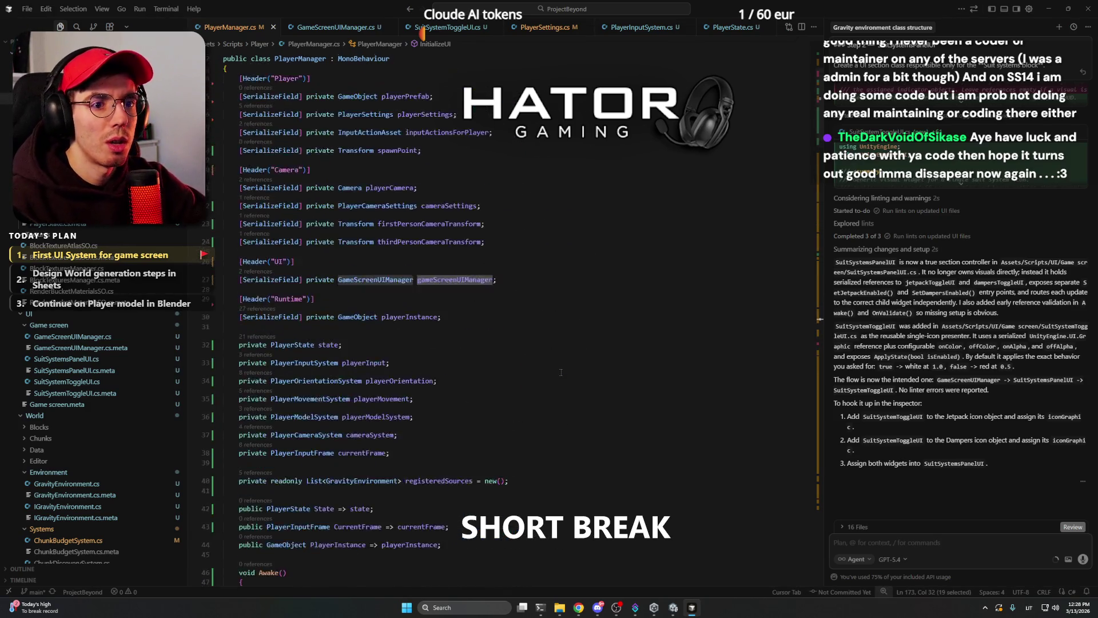
scroll(561, 373, up, 2)
click(504, 394)
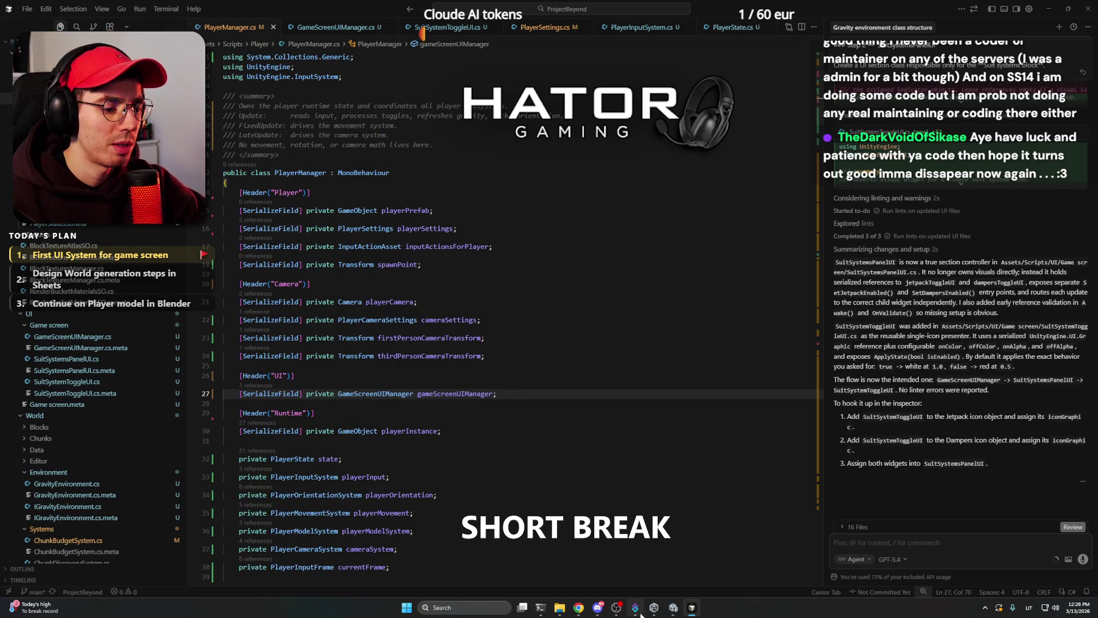
click(673, 607)
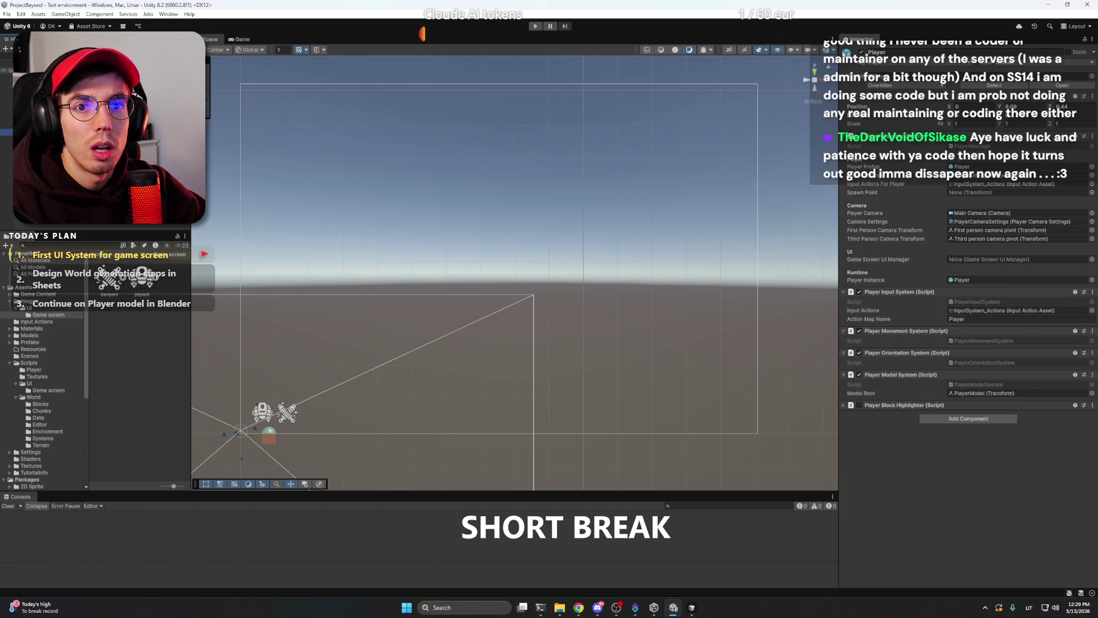
Assign GameScreenUIManager to the Player's Game Screen UI Manager slot and play-test the scene.
click(983, 259)
drag(983, 259, 982, 259)
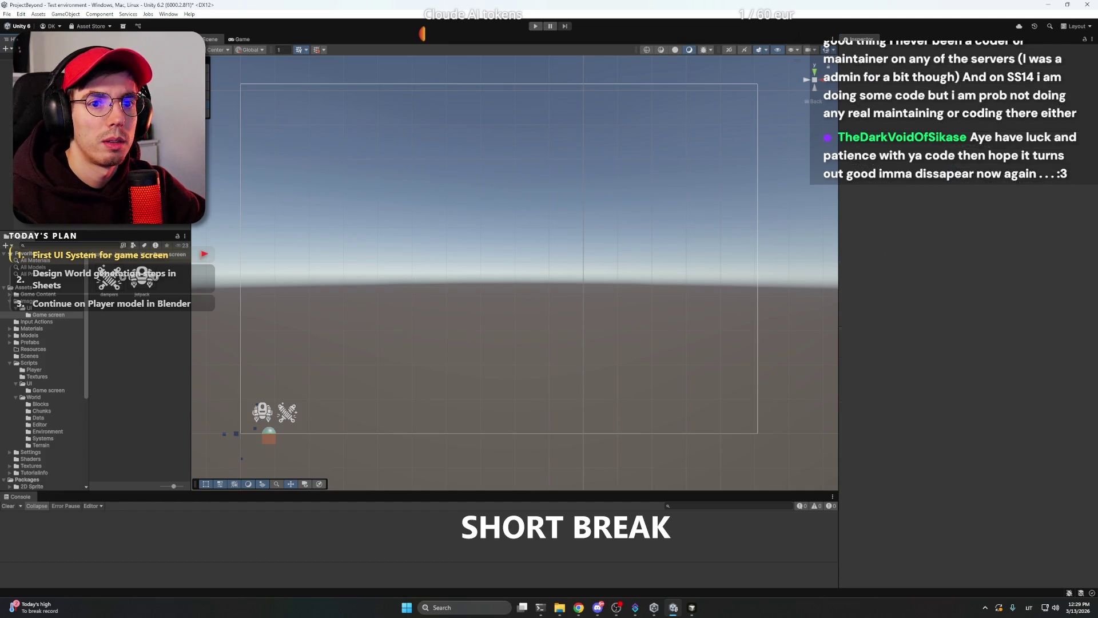
key(ctrl+p)
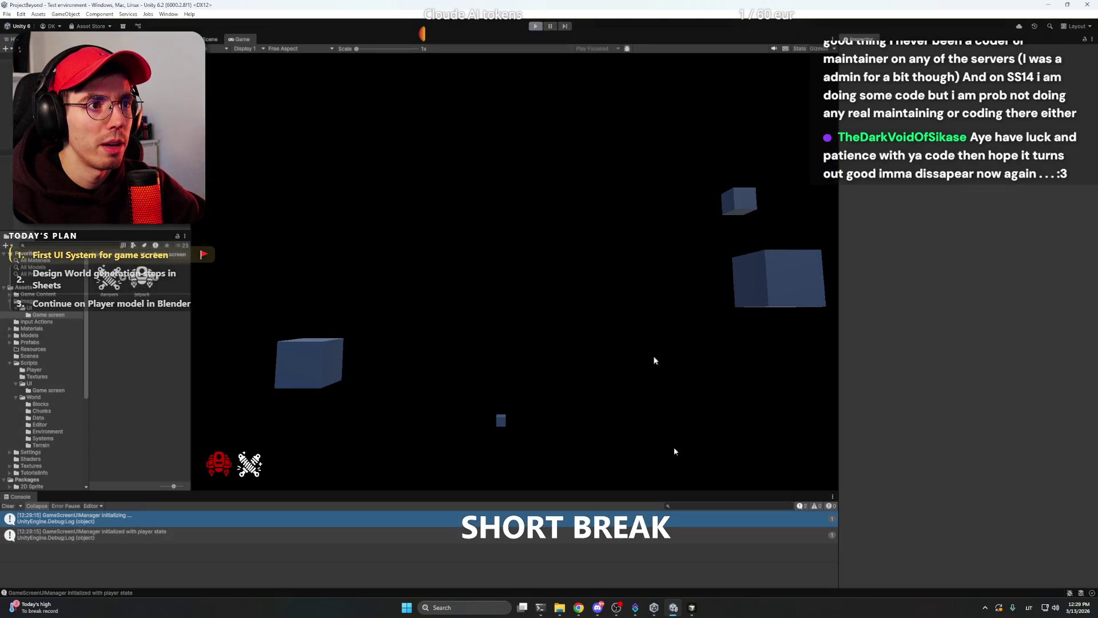
key(ctrl+p)
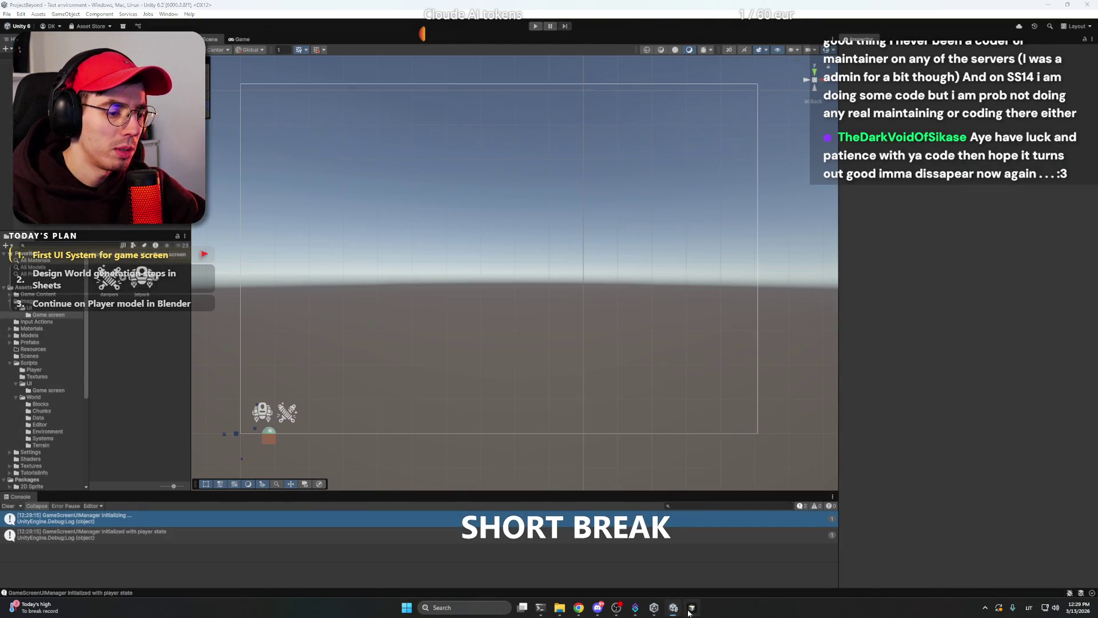
Back in Cursor, select the gameScreenUIManager field in PlayerManager.cs.
click(692, 608)
scroll(515, 343, down, 1)
double_click(455, 373)
scroll(555, 365, down, 20)
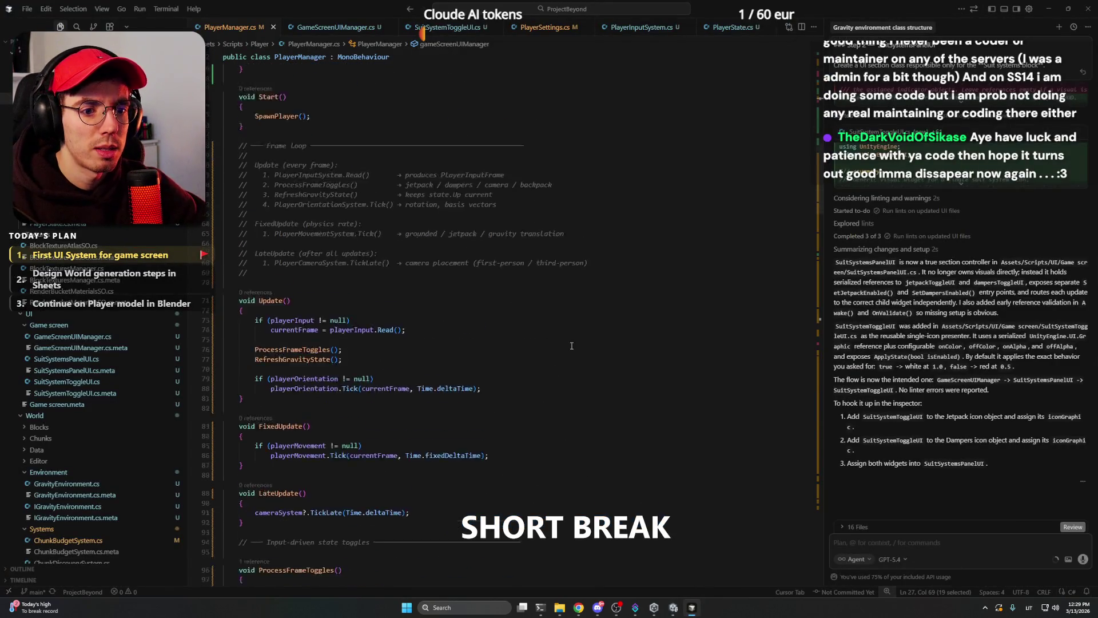
Wrap the GameScreenUIManager Initialize(state) call in a braced if block.
scroll(569, 344, down, 20)
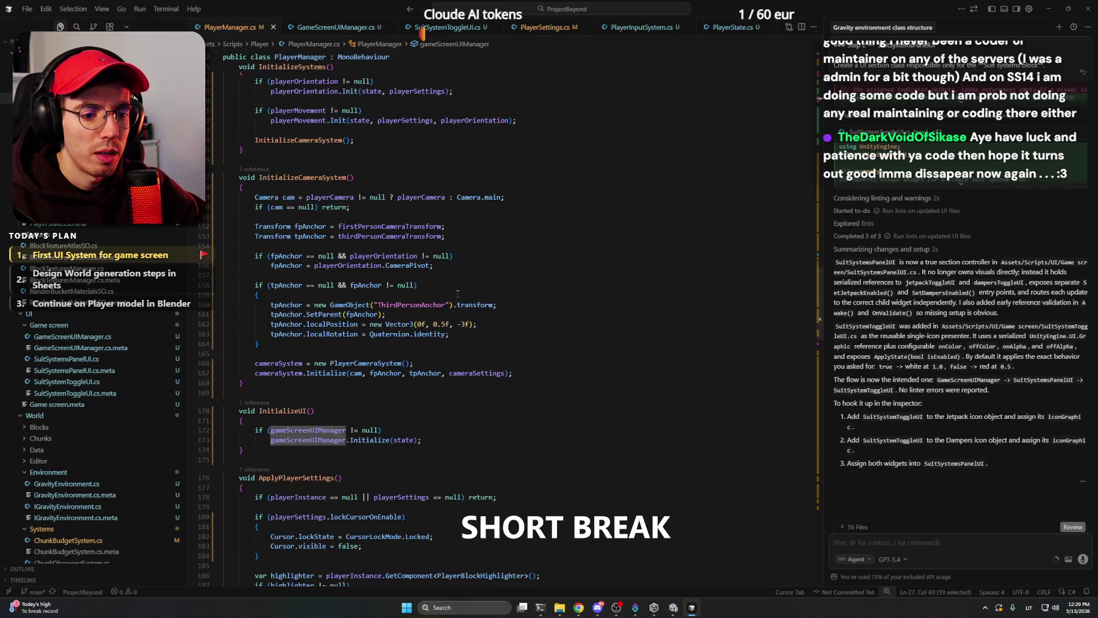
key(F3)
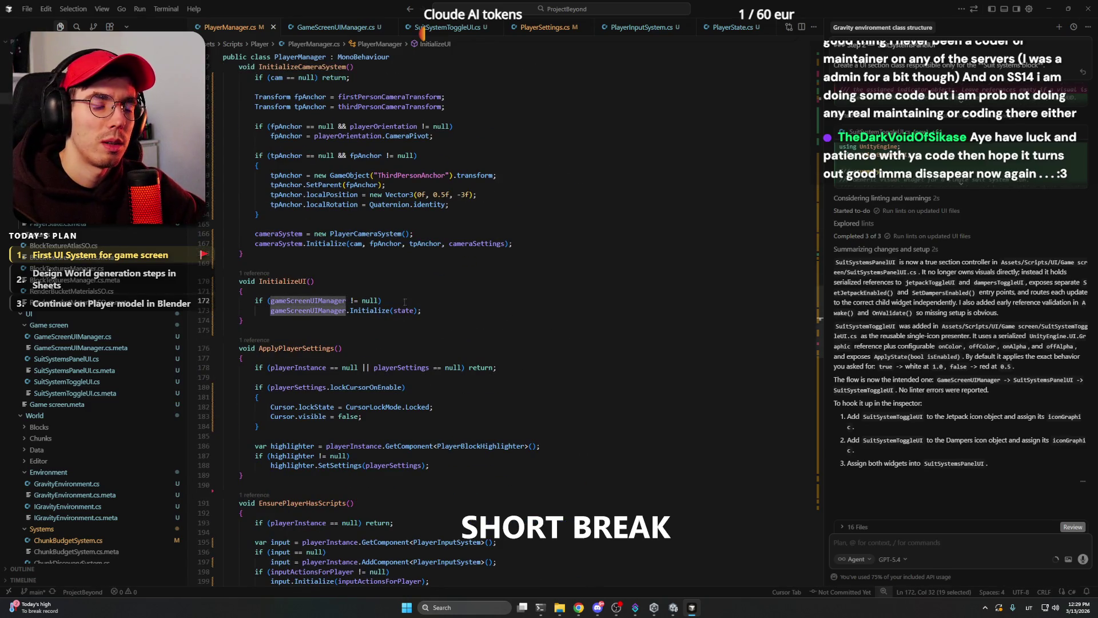
click(448, 315)
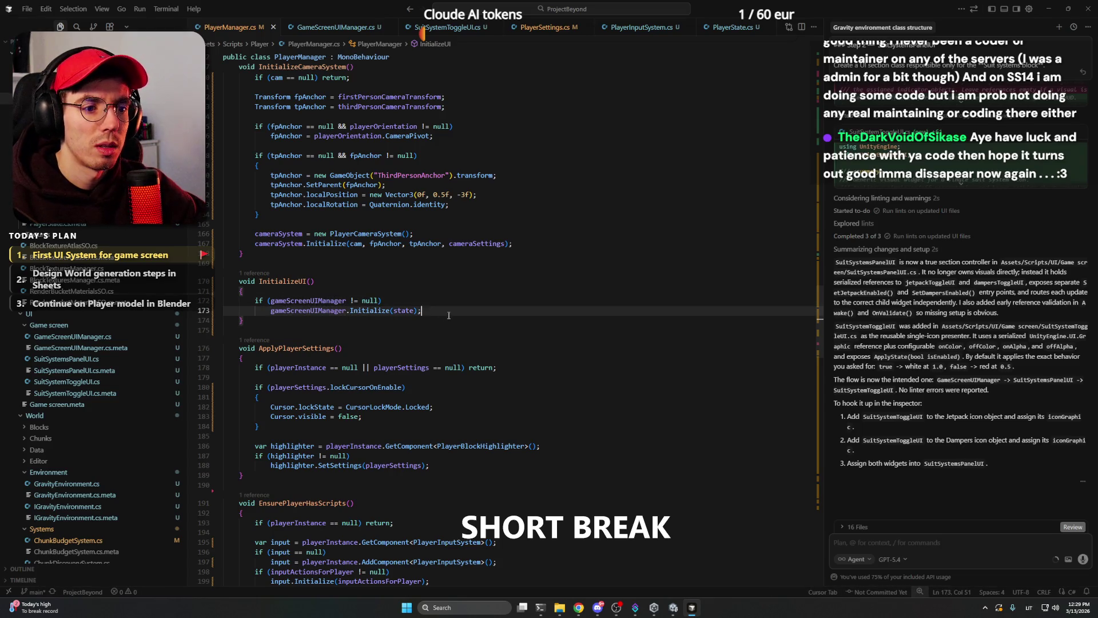
key(Up)
text({})
key(Tab)
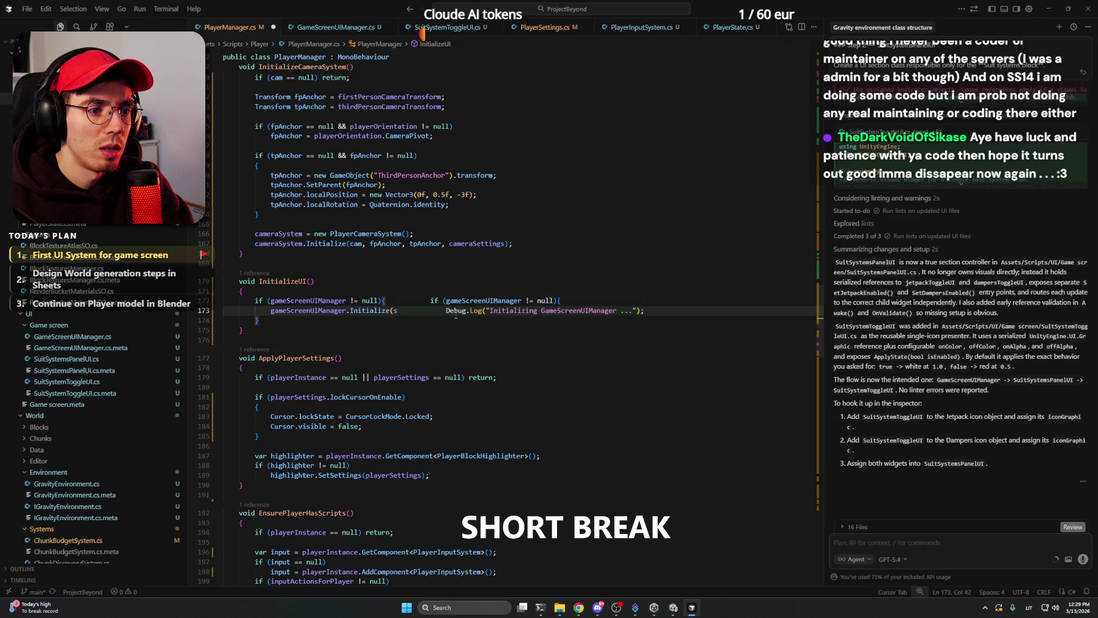
text(tate);)
key(Return)
click(456, 315)
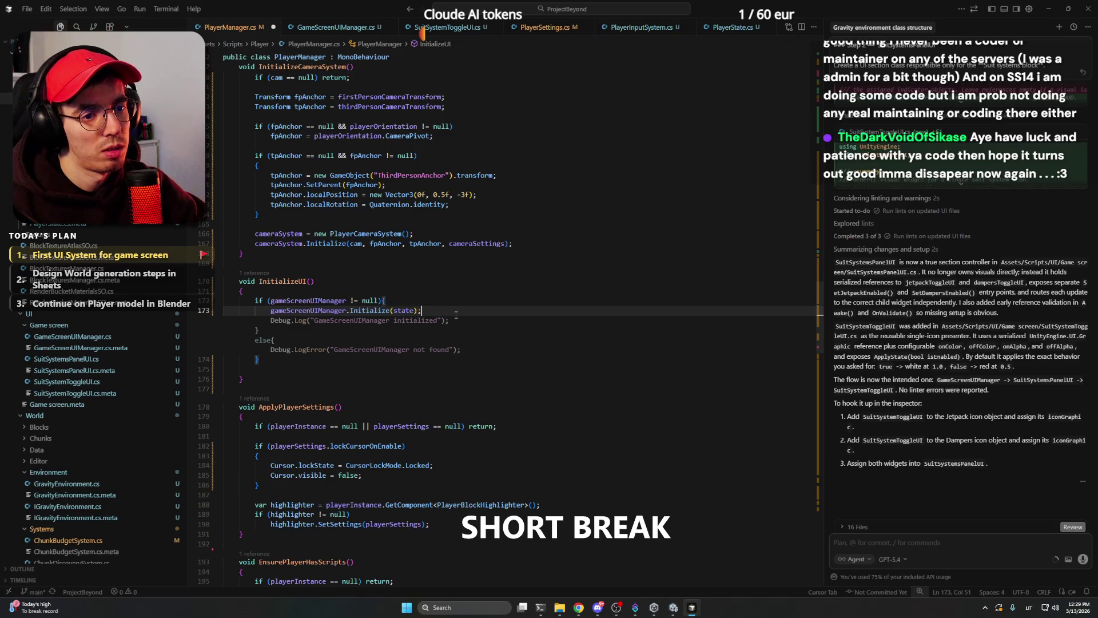
Add return; after Initialize and a Debug.LogError line for the null case.
key(Return)
text(return)
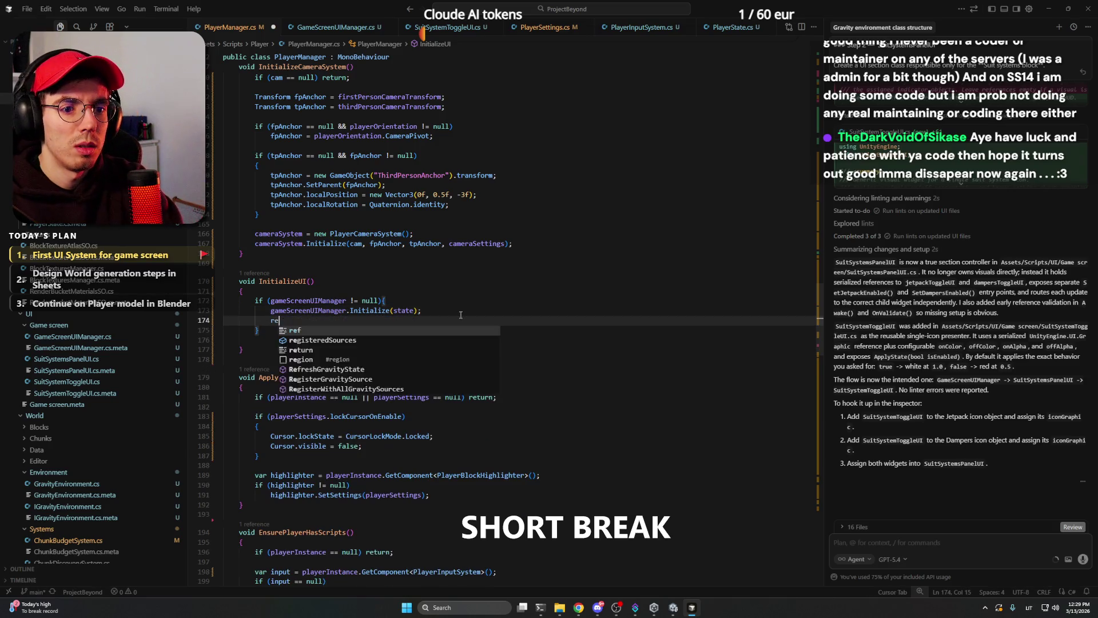
key(Escape)
key(Down)
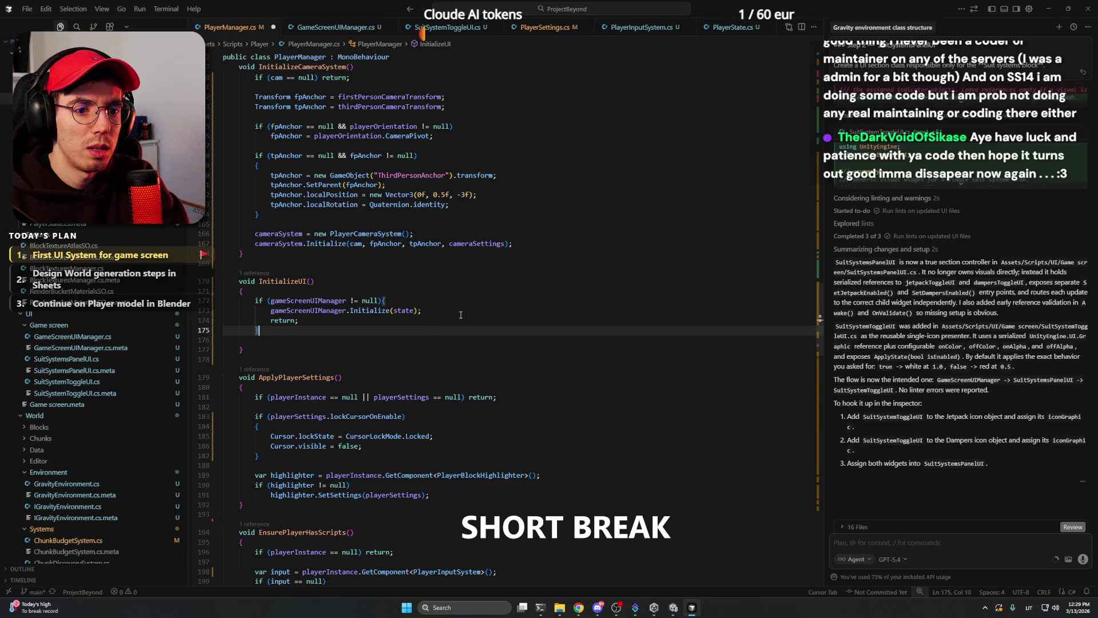
key(Return)
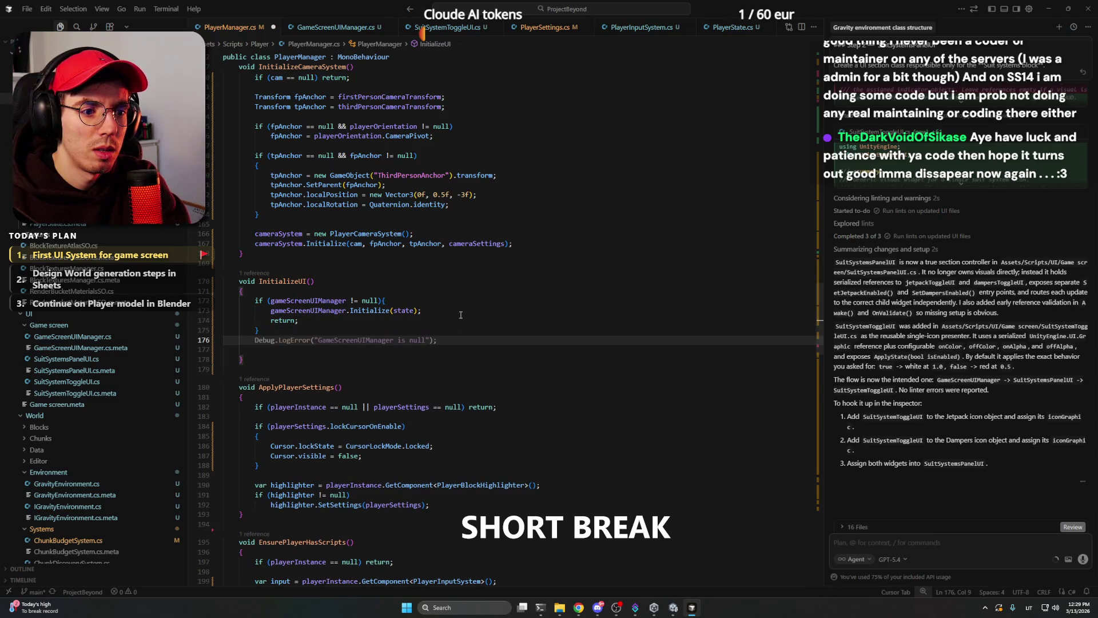
key(Tab)
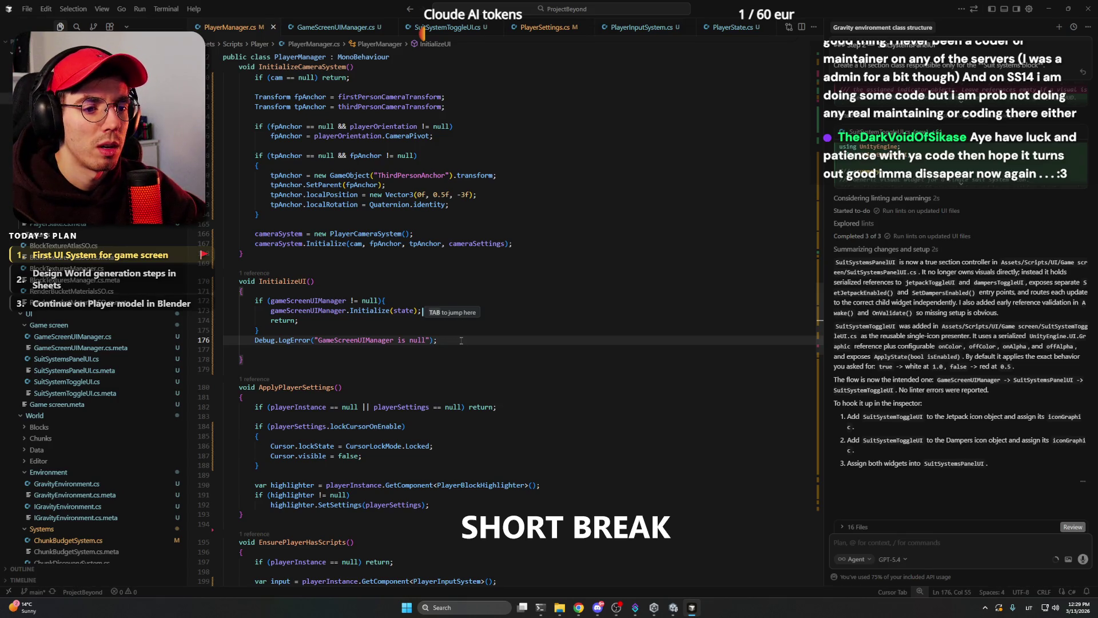
key(Down)
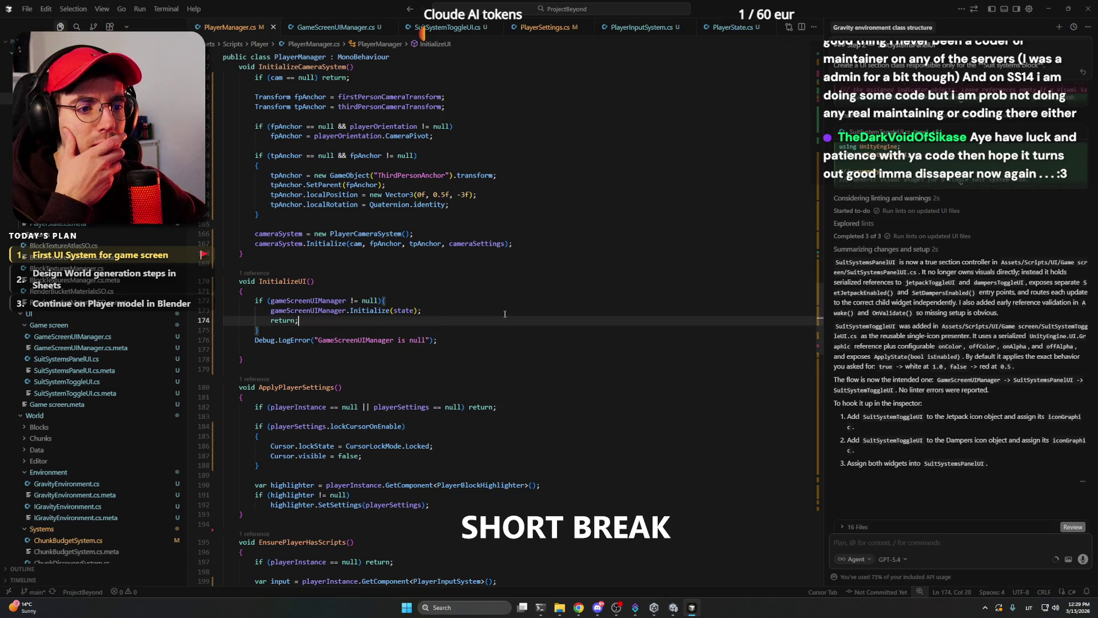
click(460, 318)
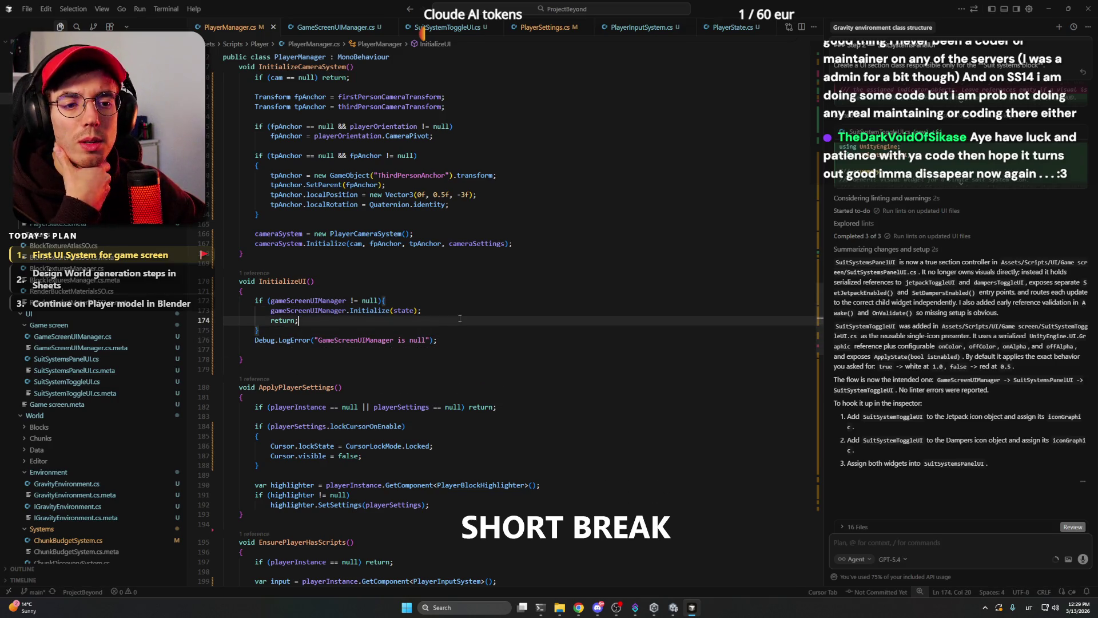
click(673, 608)
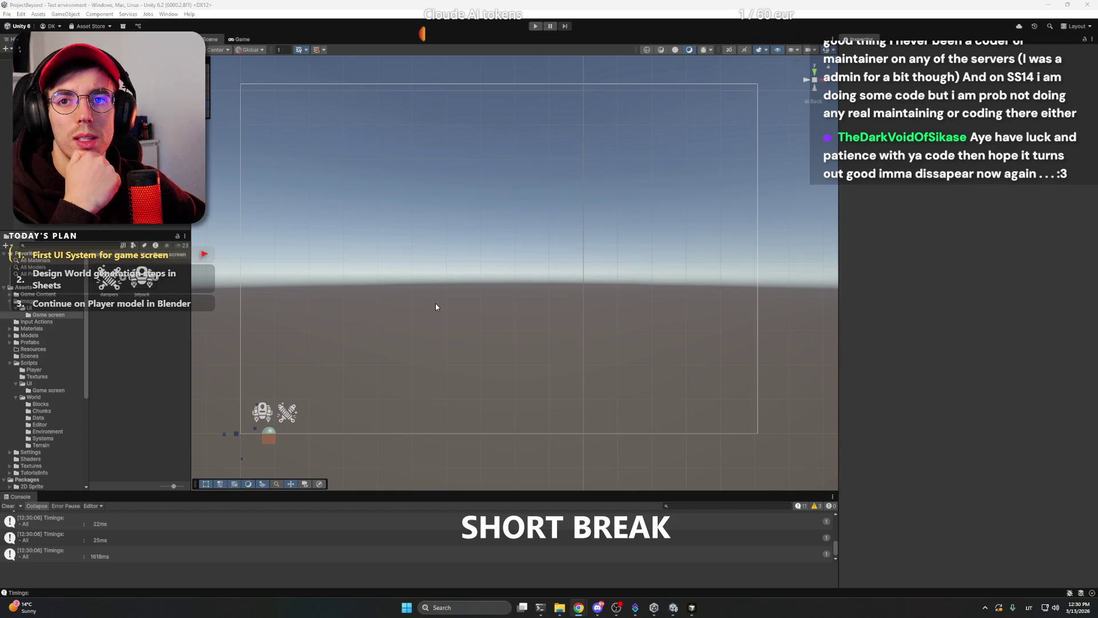
Play-test the scene, stop it, and inspect the 'initialized with player state' Console log.
click(265, 203)
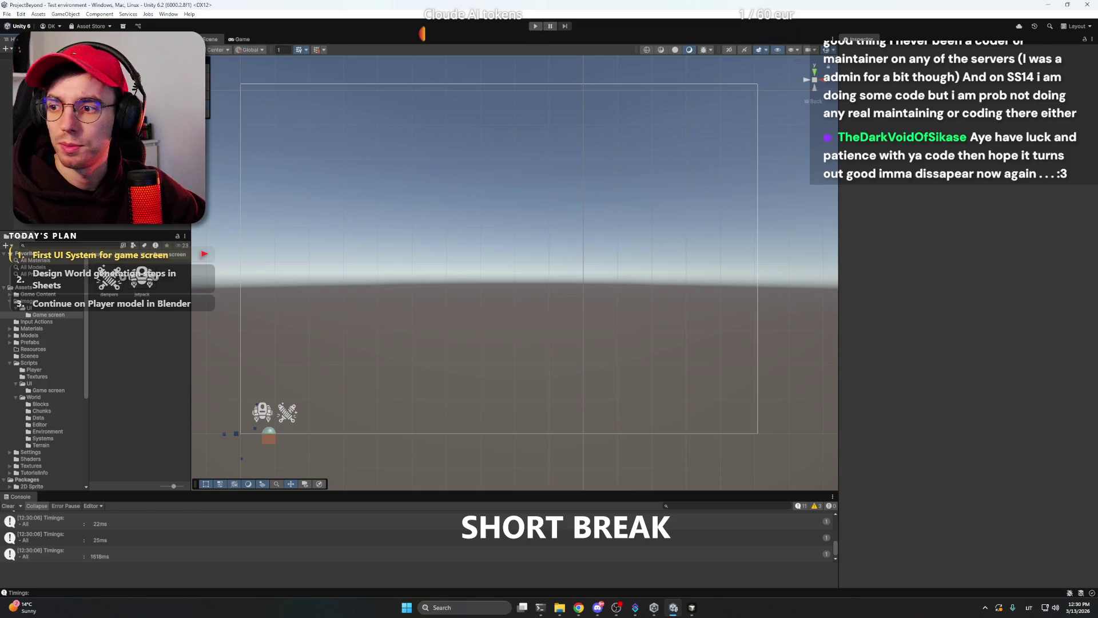
key(alt+Tab)
key(ctrl+p)
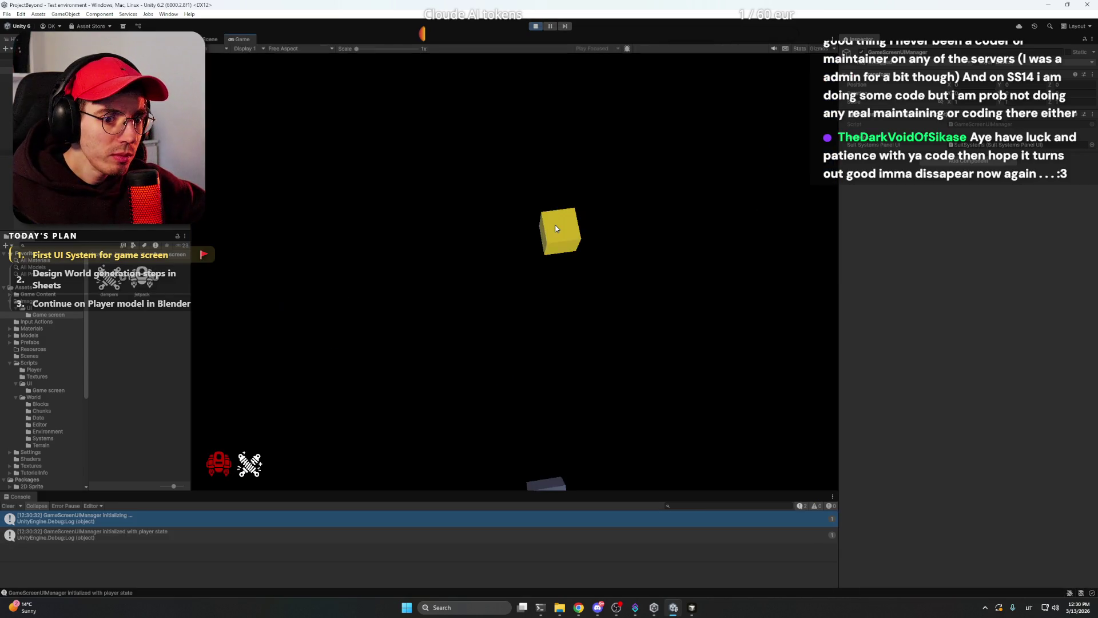
click(578, 211)
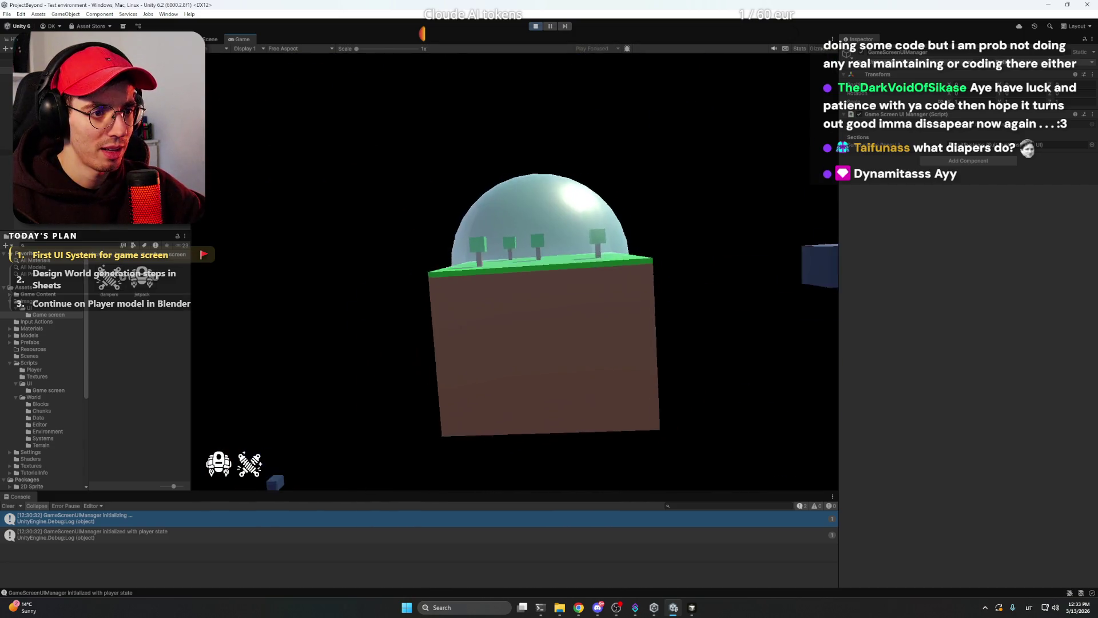
click(536, 27)
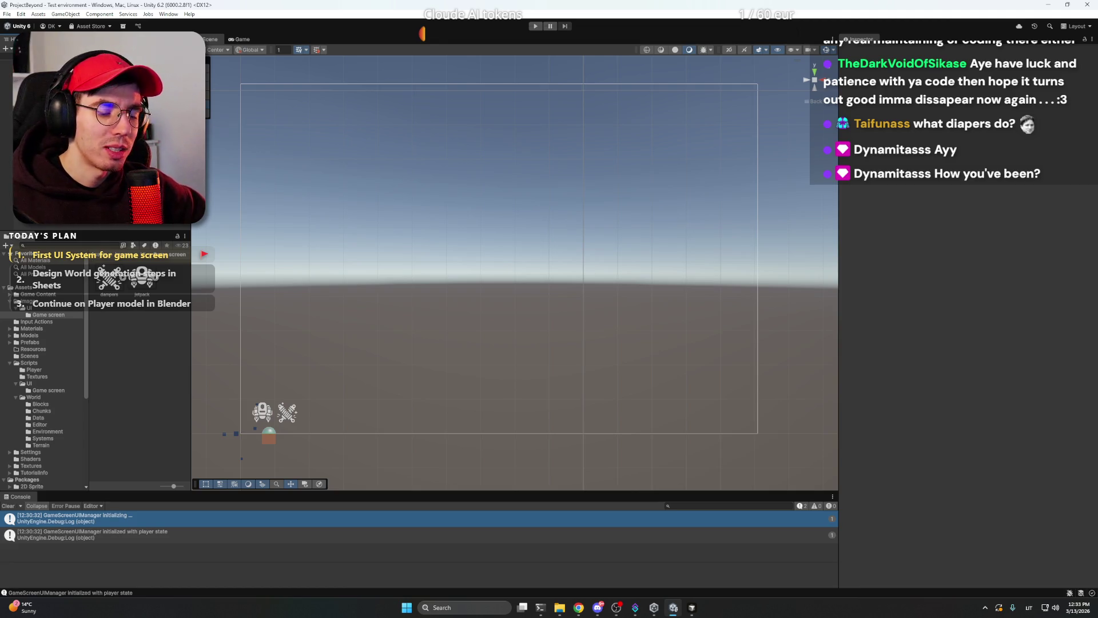
click(112, 538)
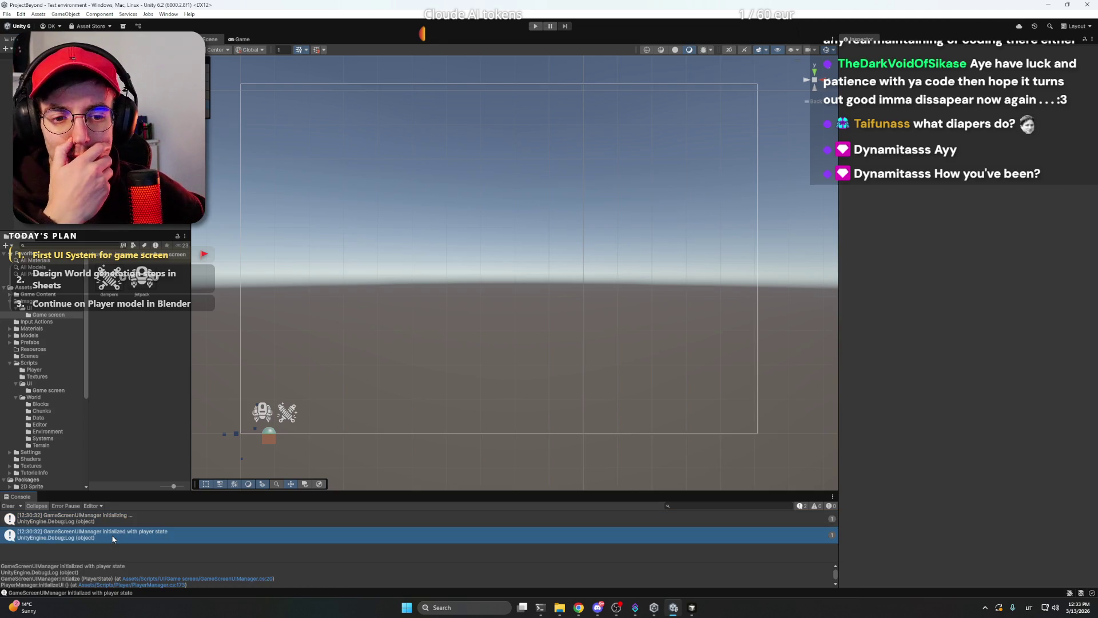
key(alt+Tab)
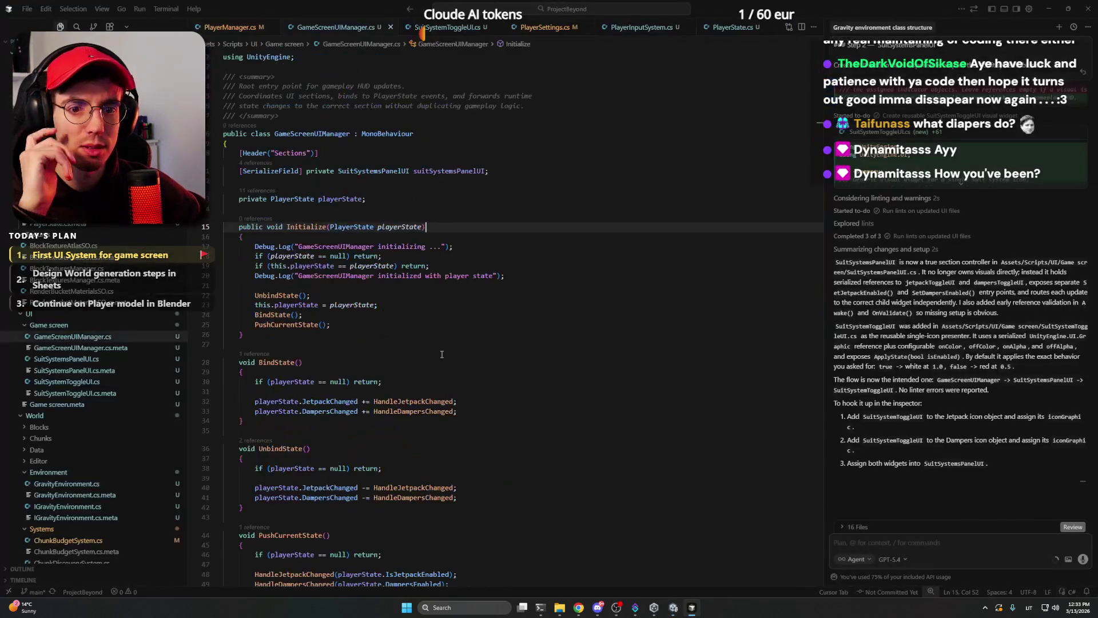
Delete the 'initializing' and 'initialized with player state' Debug.Log lines from Initialize.
click(462, 248)
key(shift+Up)
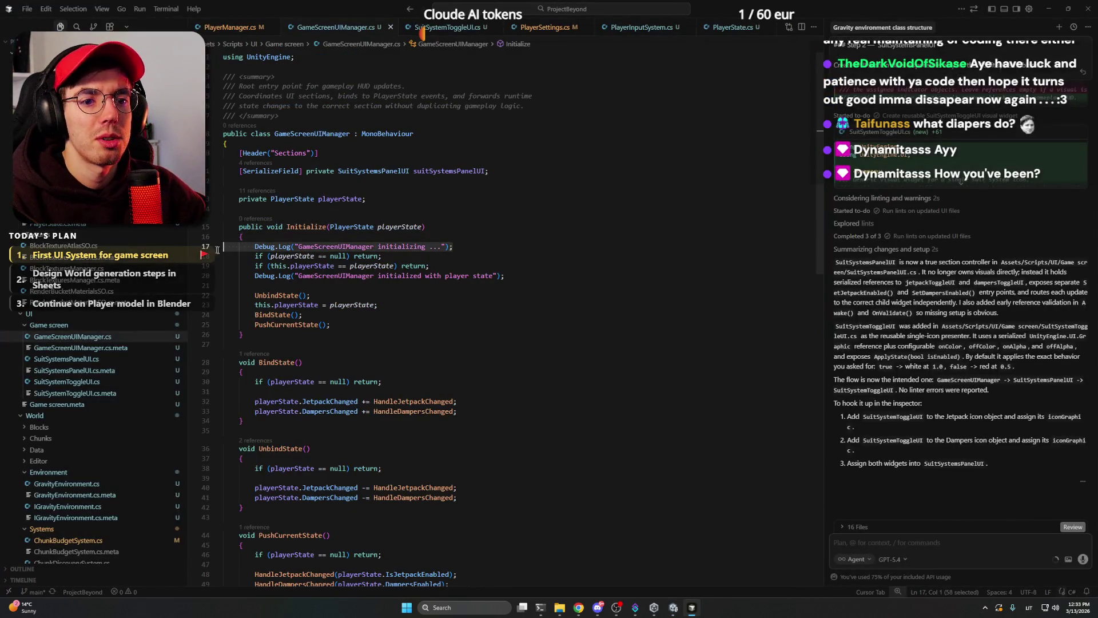
key(BackSpace)
click(523, 269)
key(shift+Up)
key(BackSpace)
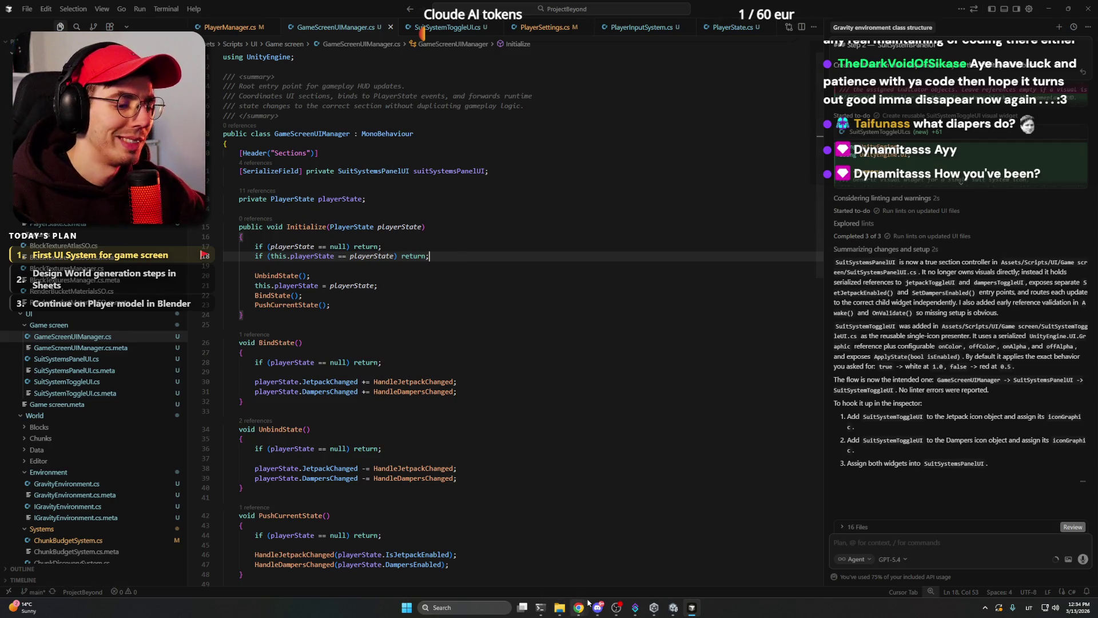
Leave Cursor and bring the ChatGPT conversation in Chrome to the front.
mouse_move(579, 608)
key(Down)
key(Down)
key(Down)
click(1029, 9)
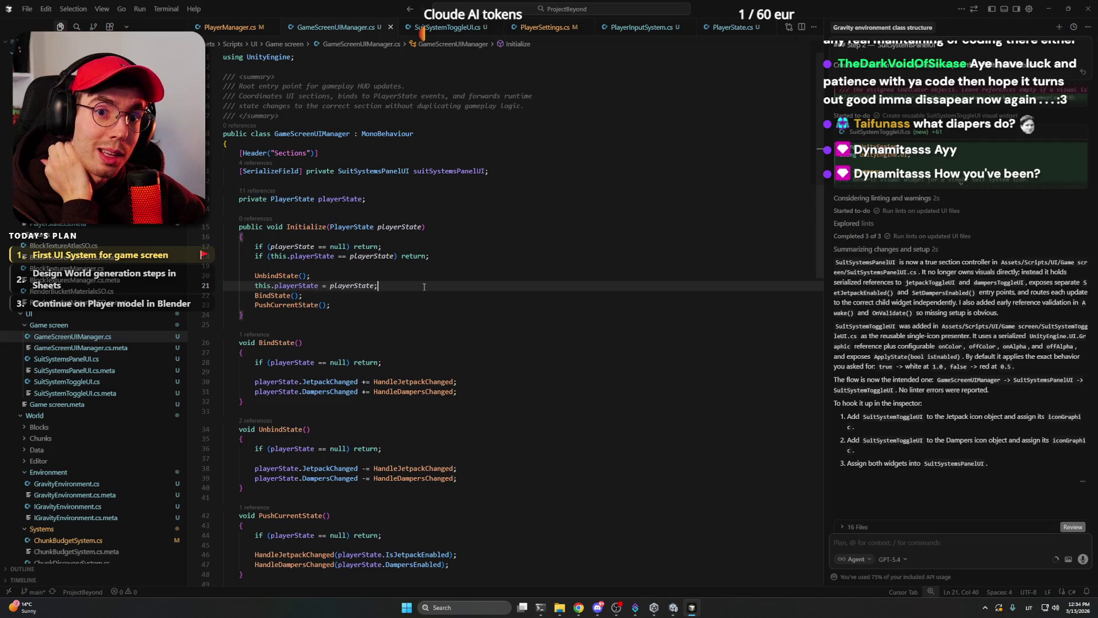
mouse_move(579, 608)
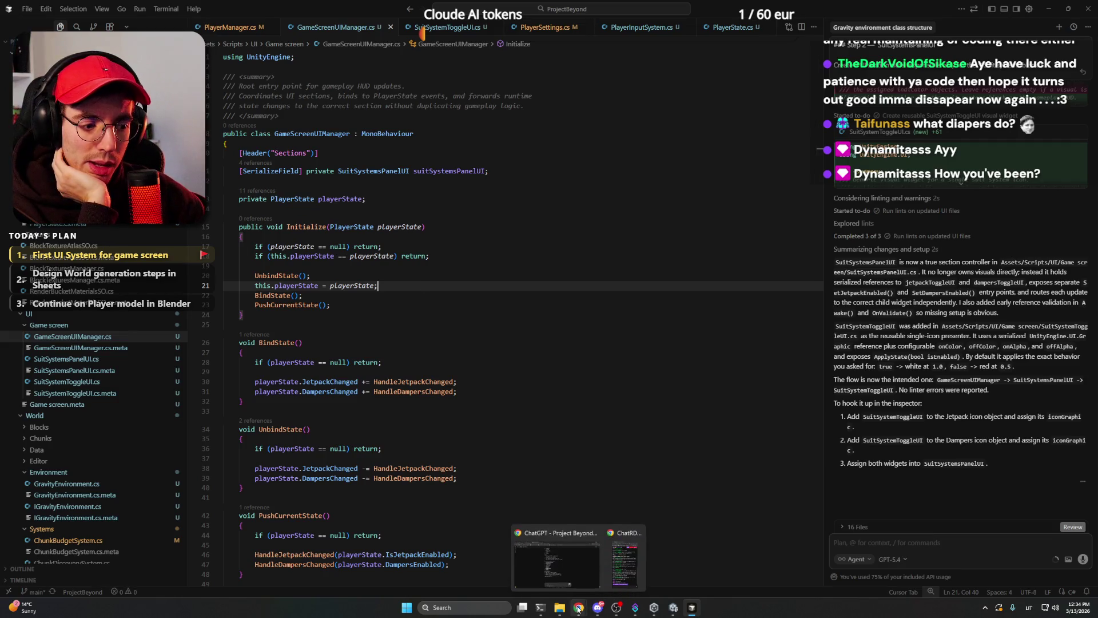
click(572, 558)
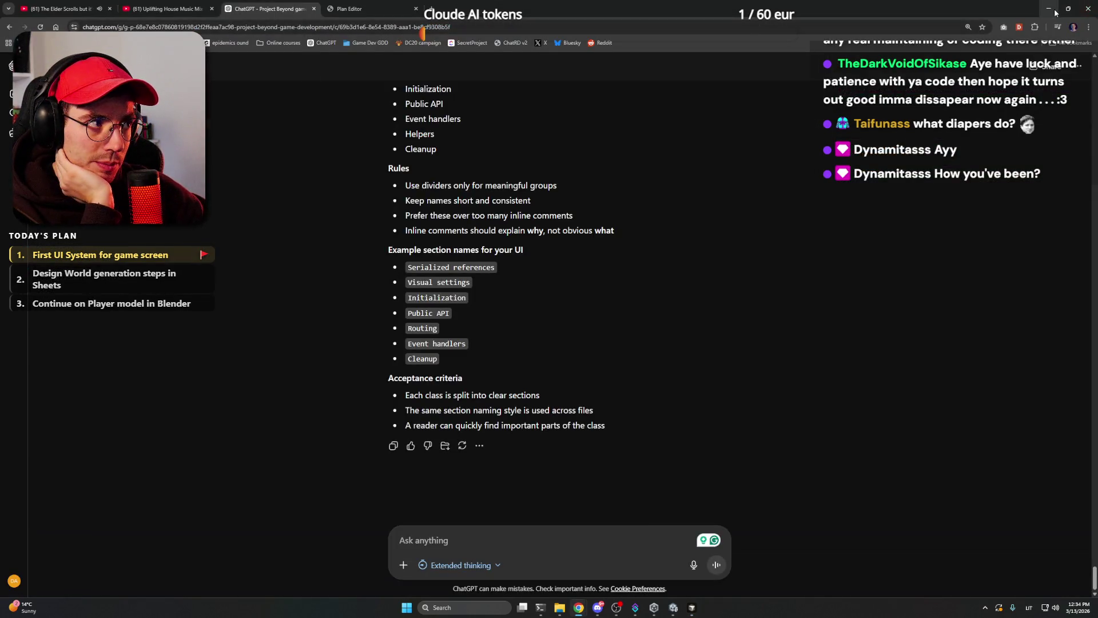
Switch to Unity and frame the planet block in the Scene view.
click(647, 611)
click(673, 608)
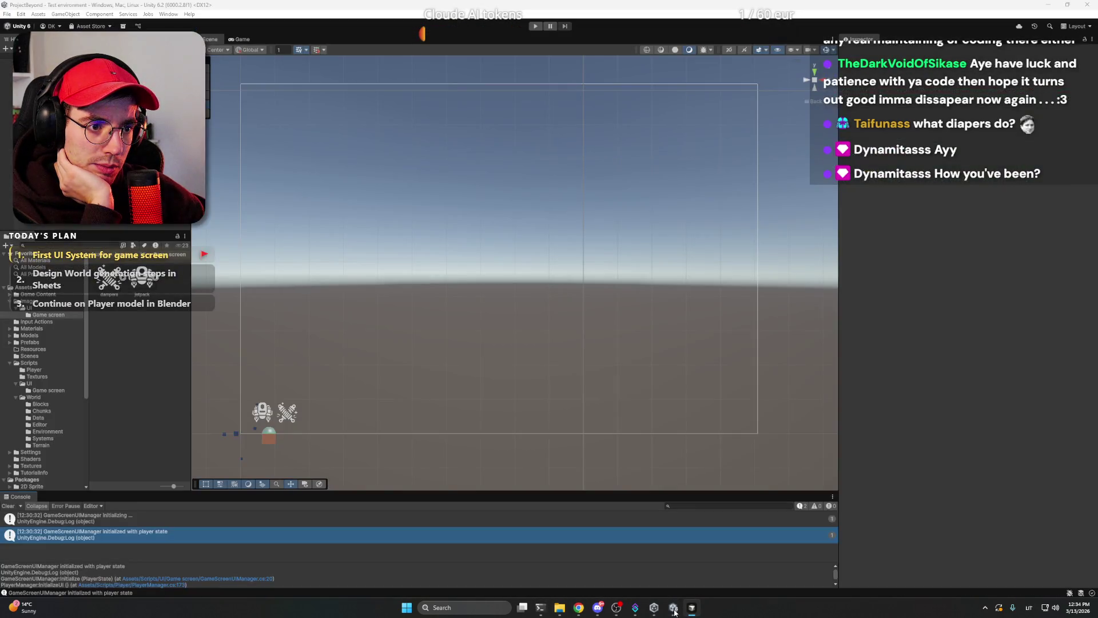
mouse_move(654, 607)
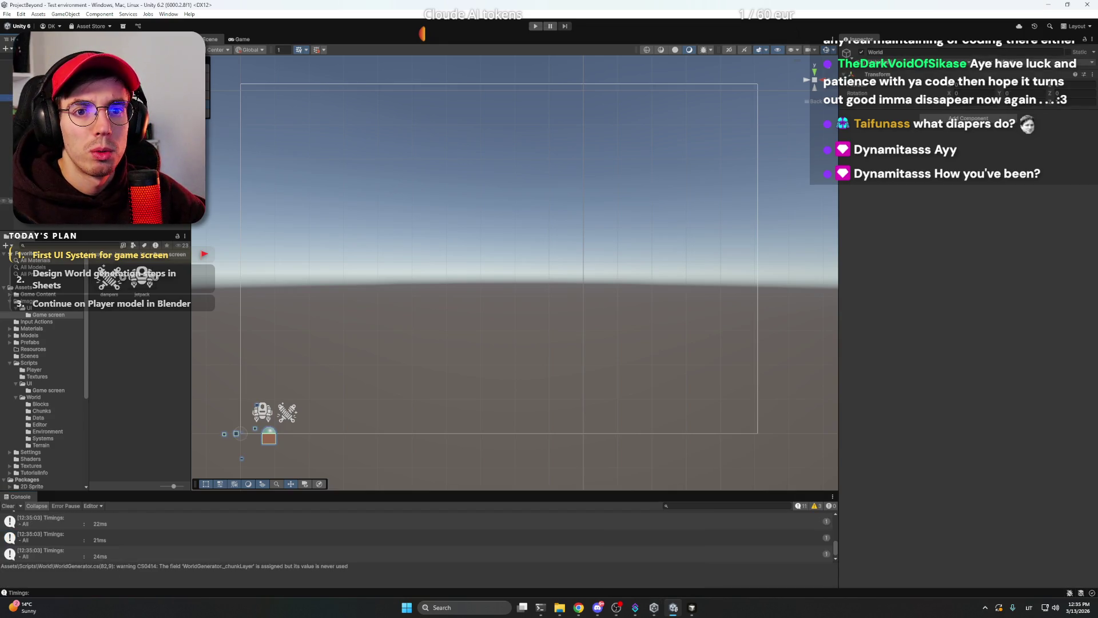
key(f)
mouse_move(498, 265)
mouse_down()
mouse_move(453, 321)
mouse_move(486, 281)
mouse_move(295, 254)
mouse_up()
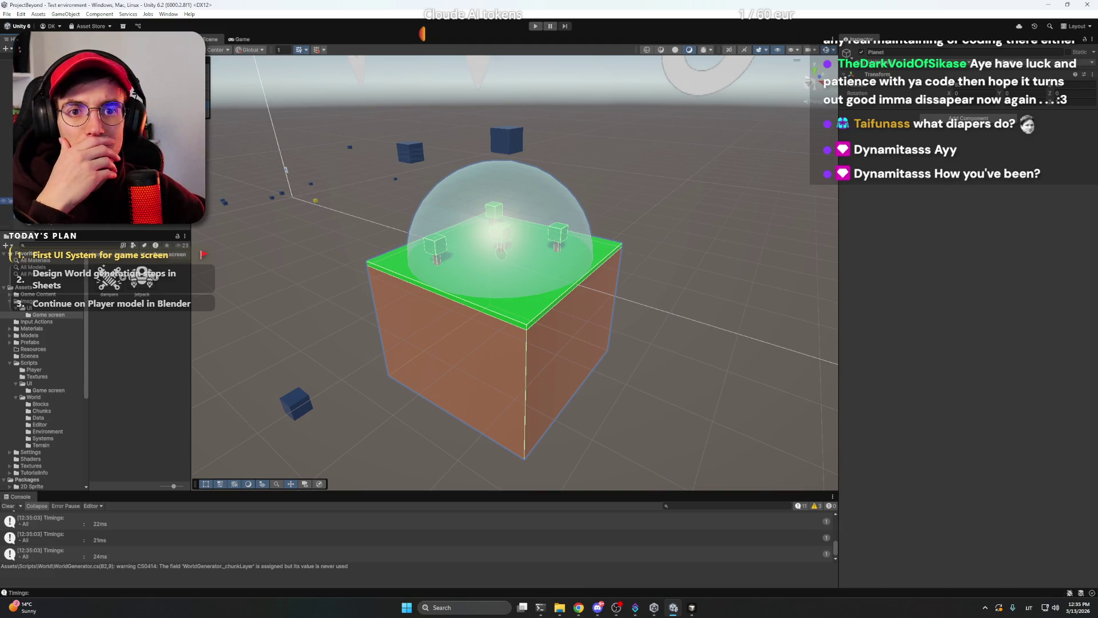
scroll(97, 172, down, 1)
Set the Atmosphere sphere's gravity mode to Center Point.
click(6, 179)
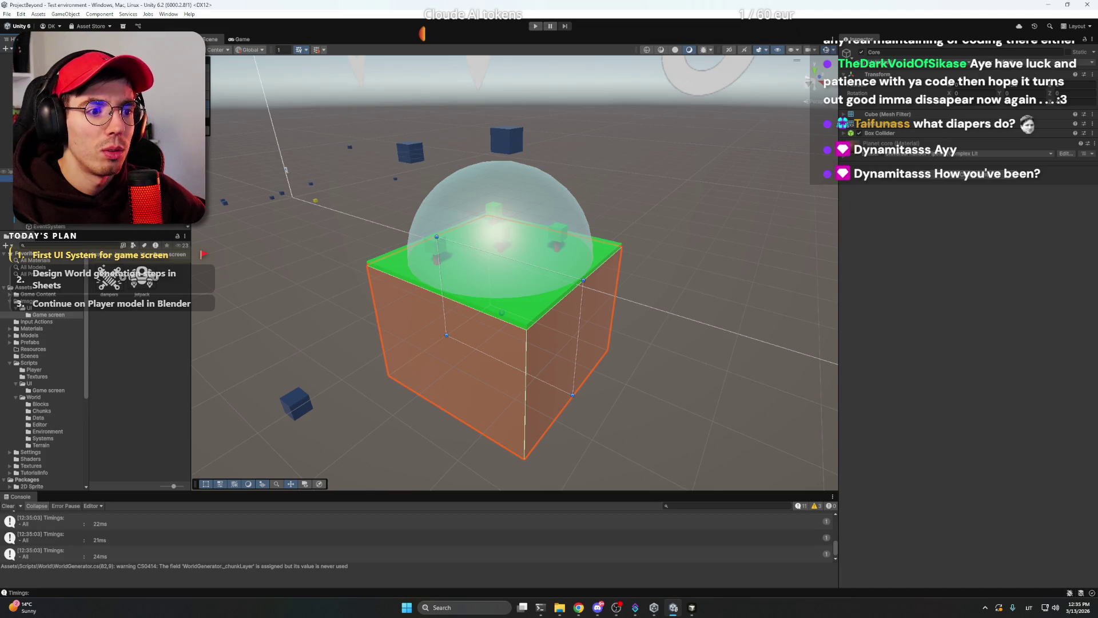
key(Down)
click(971, 181)
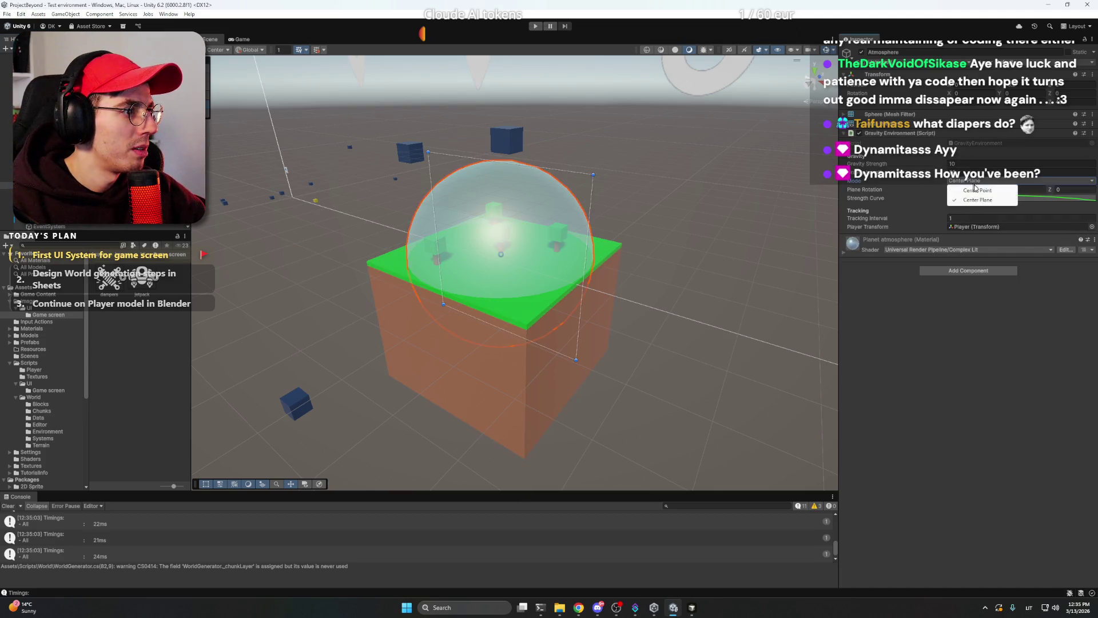
click(968, 186)
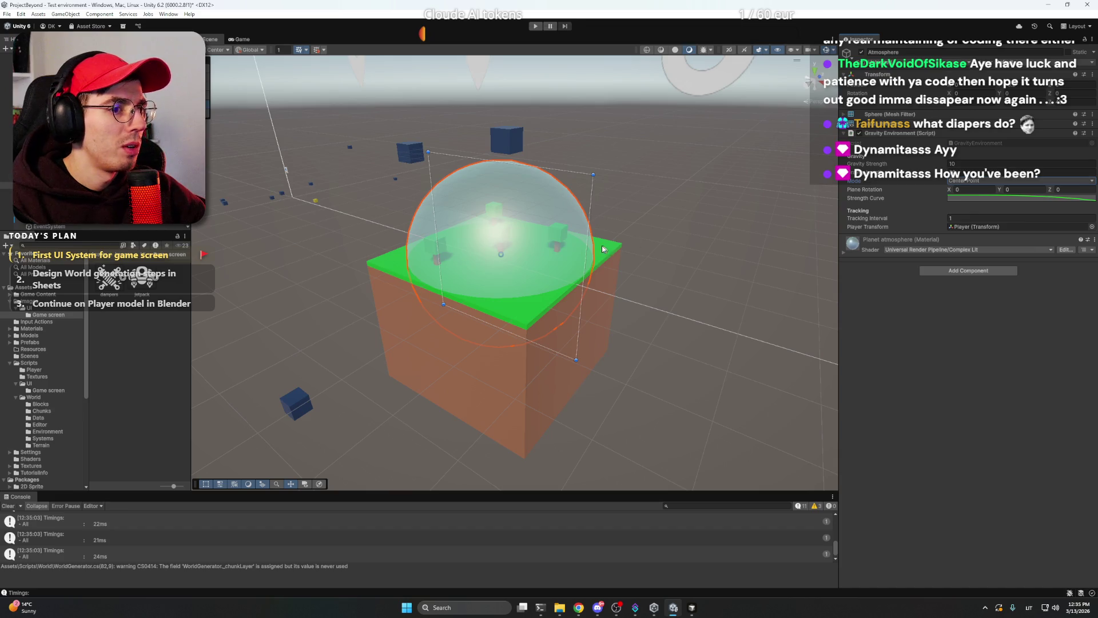
mouse_move(558, 231)
mouse_down()
mouse_move(580, 229)
mouse_move(672, 156)
mouse_up()
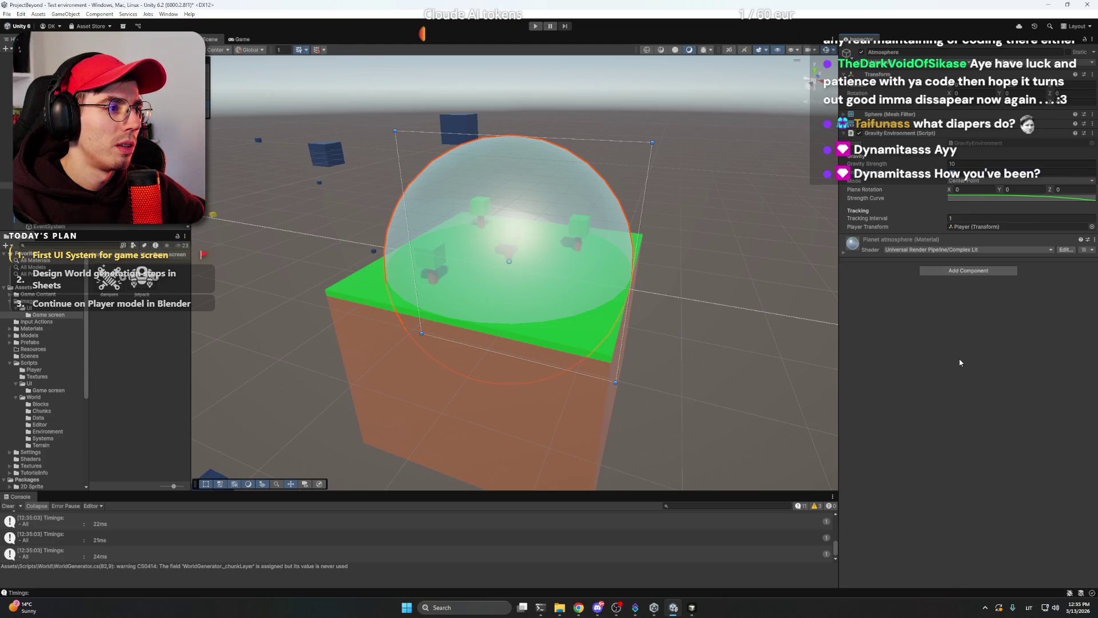
Save the scene with Tracking Interval 1 and select the Core cube.
key(ctrl+s)
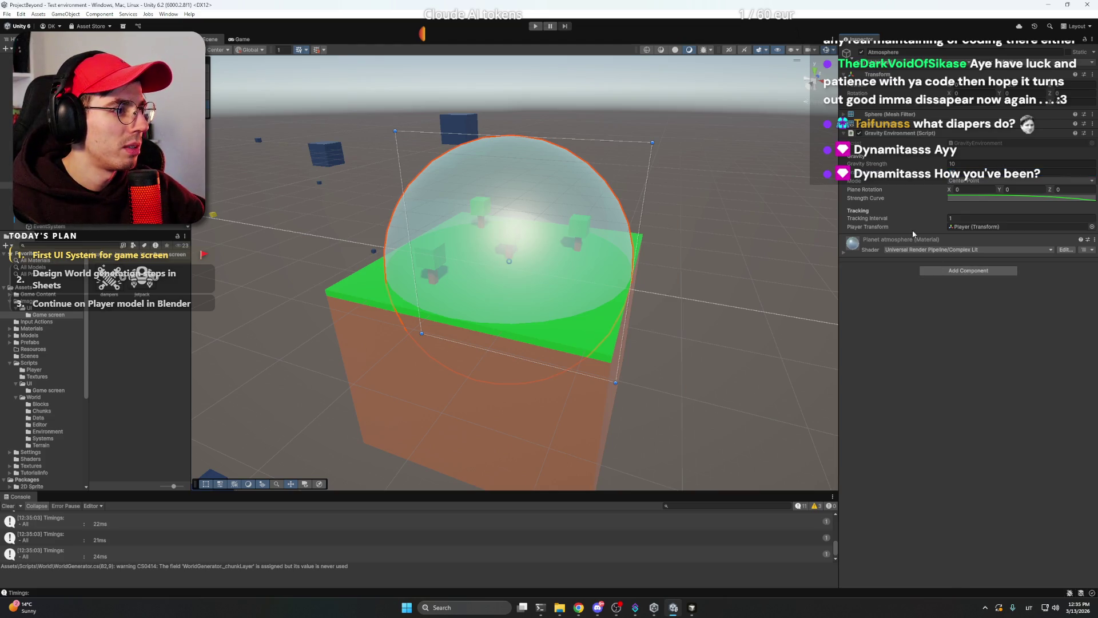
key(Return)
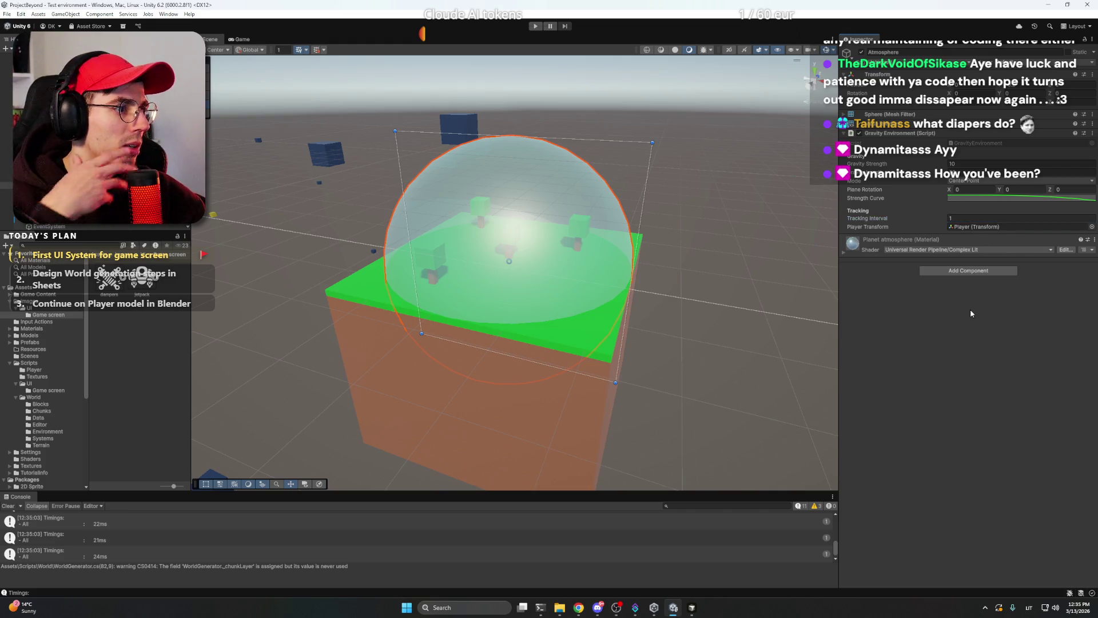
click(34, 178)
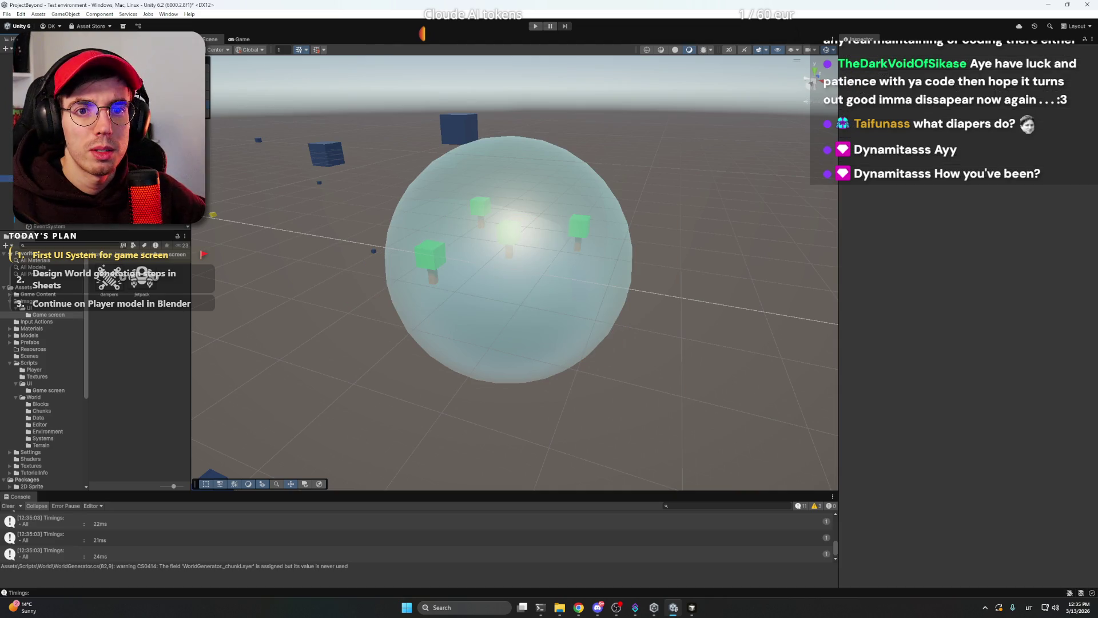
Create a sphere named Ground and scale it up to planet size.
right_click(91, 179)
mouse_move(155, 365)
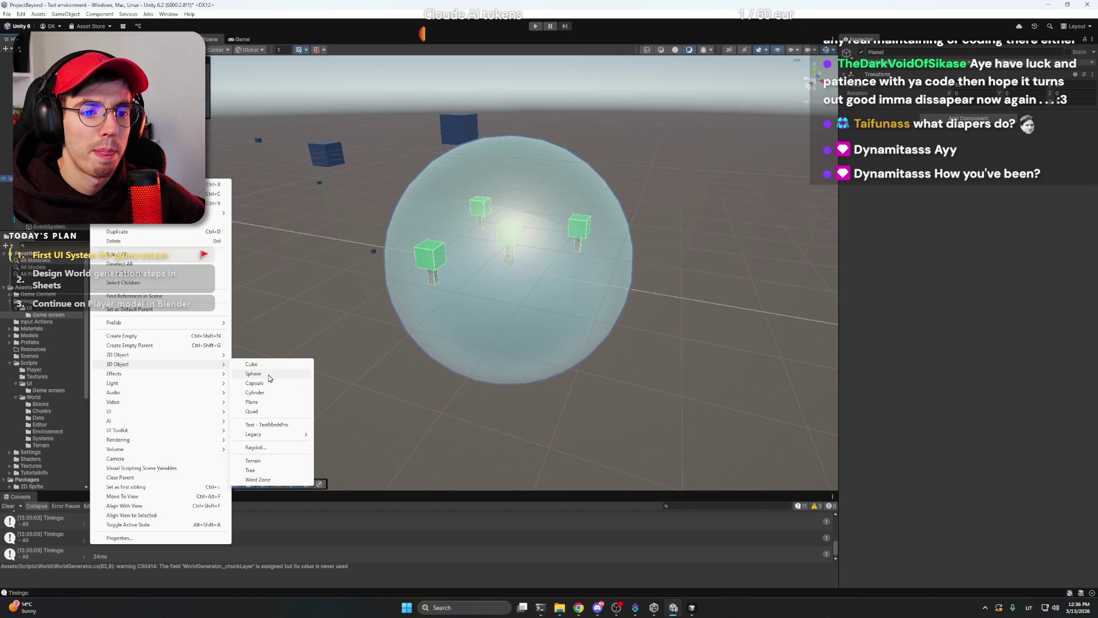
click(269, 373)
text(Ground)
key(Return)
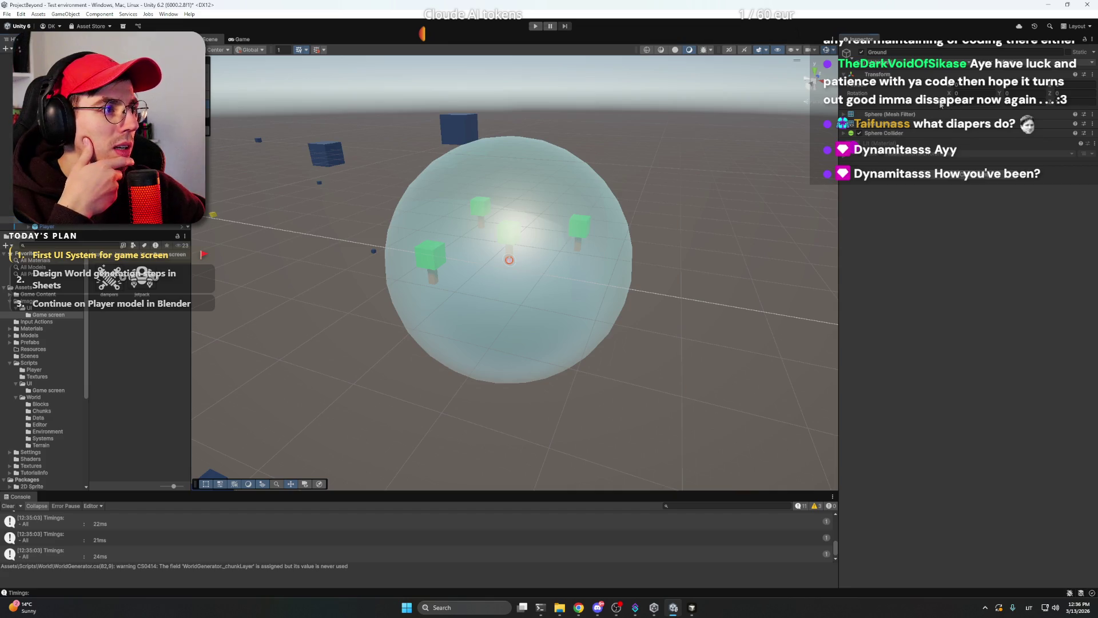
mouse_move(858, 102)
mouse_down()
mouse_move(1087, 100)
mouse_move(323, 94)
mouse_move(421, 93)
mouse_move(258, 132)
mouse_move(508, 250)
mouse_move(461, 275)
mouse_move(543, 234)
mouse_up()
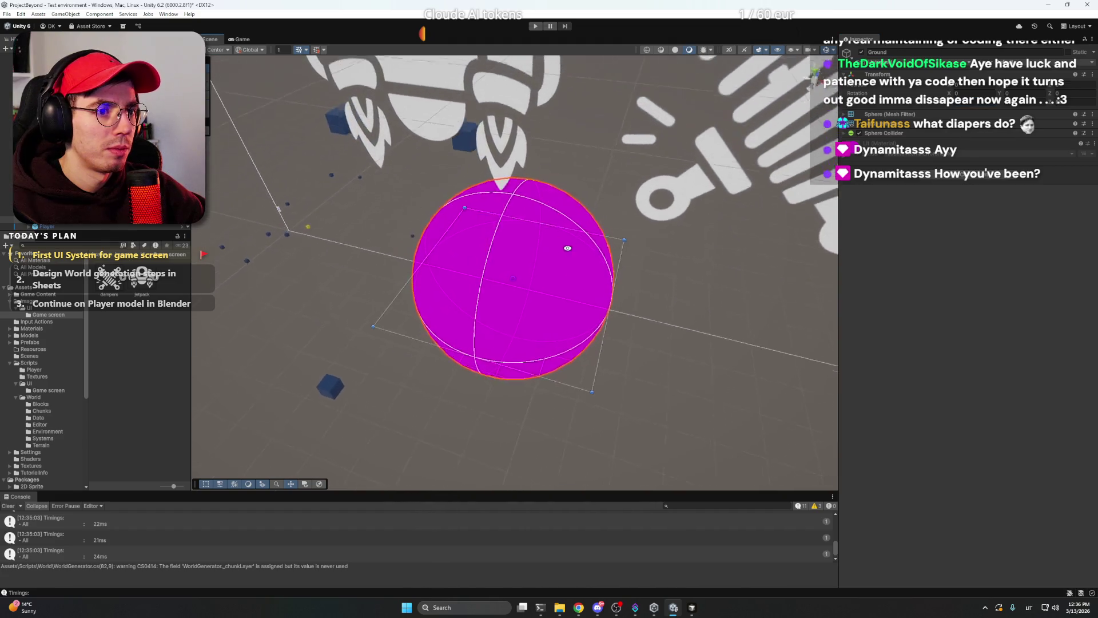
drag(560, 232, 529, 226)
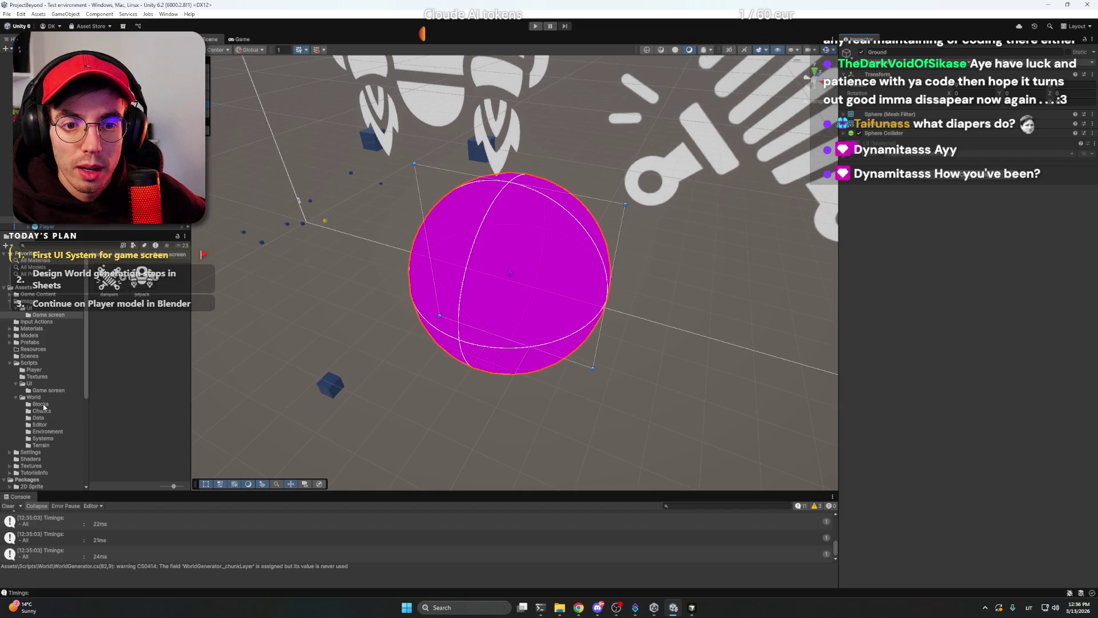
Apply the green Planet material from Materials/Test to Ground and enlarge the Atmosphere.
click(11, 364)
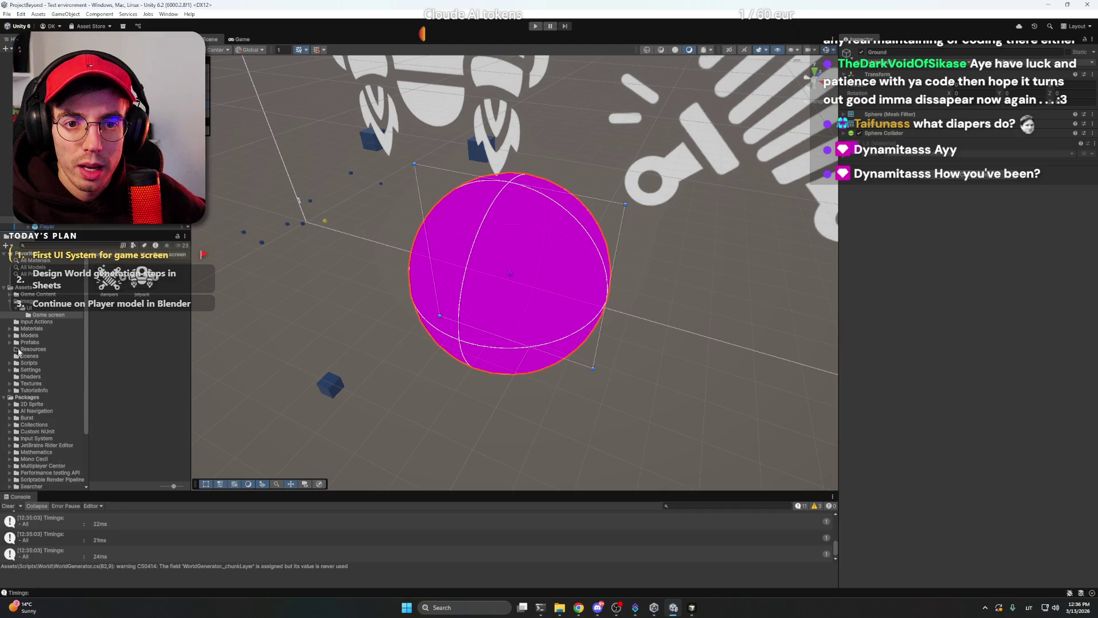
click(15, 329)
double_click(162, 278)
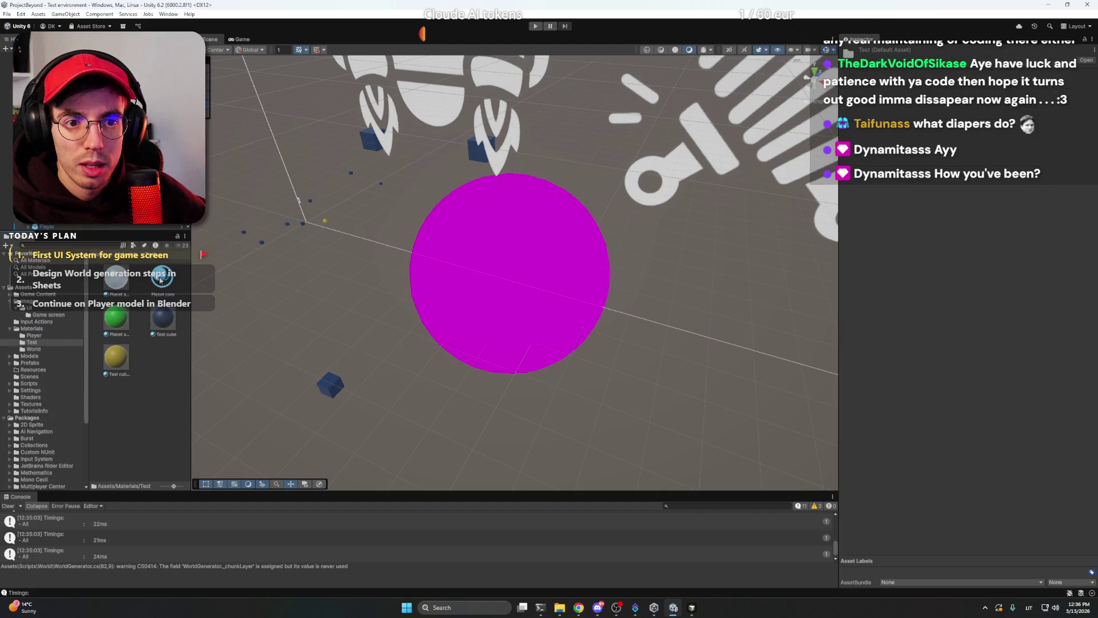
drag(120, 315, 492, 278)
click(58, 185)
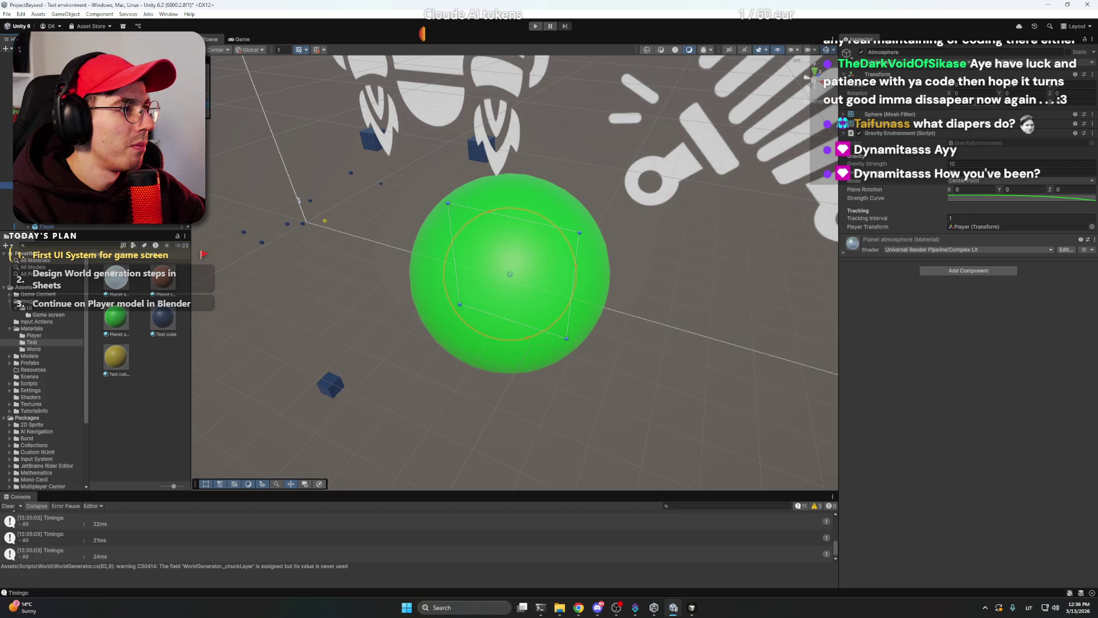
key(Return)
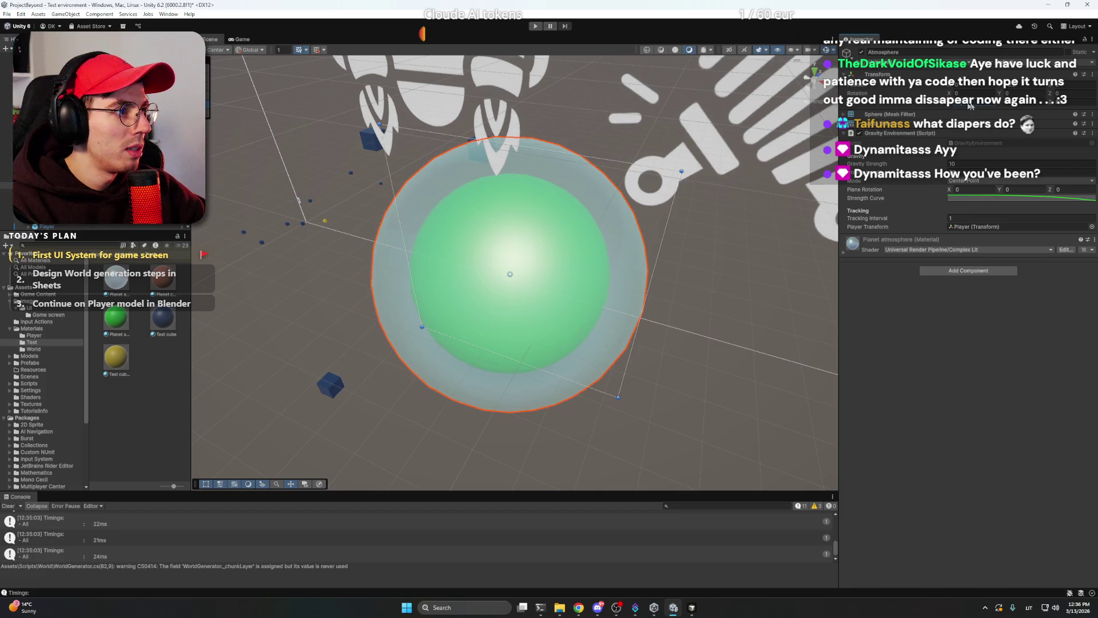
Enlarge the atmosphere further, set Planet atmosphere Base Map alpha to 13, and save.
key(Return)
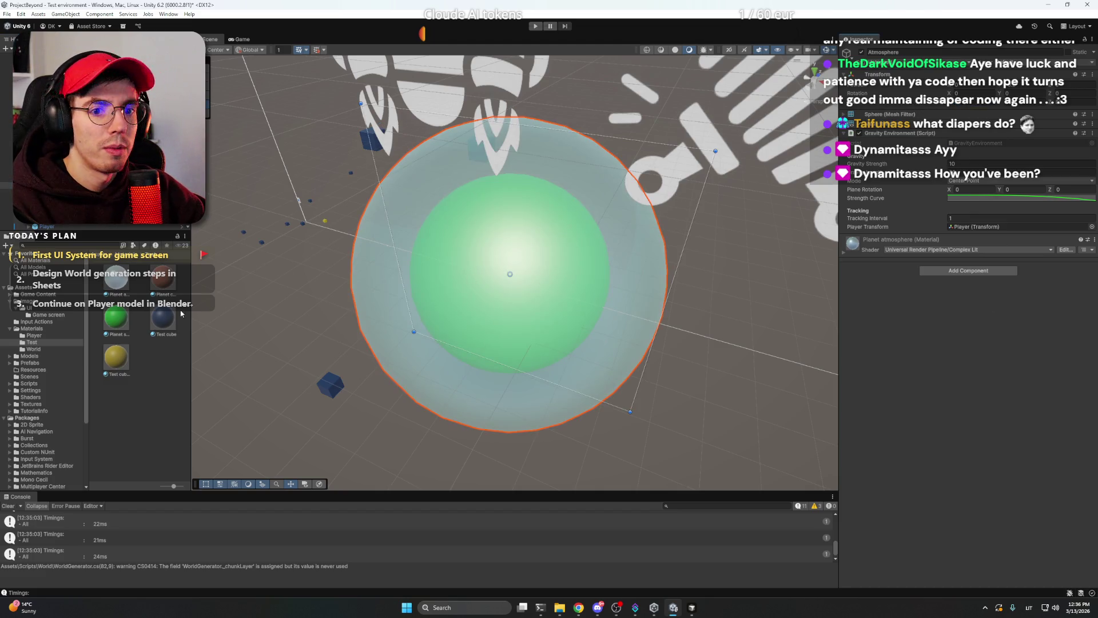
click(122, 281)
click(1015, 162)
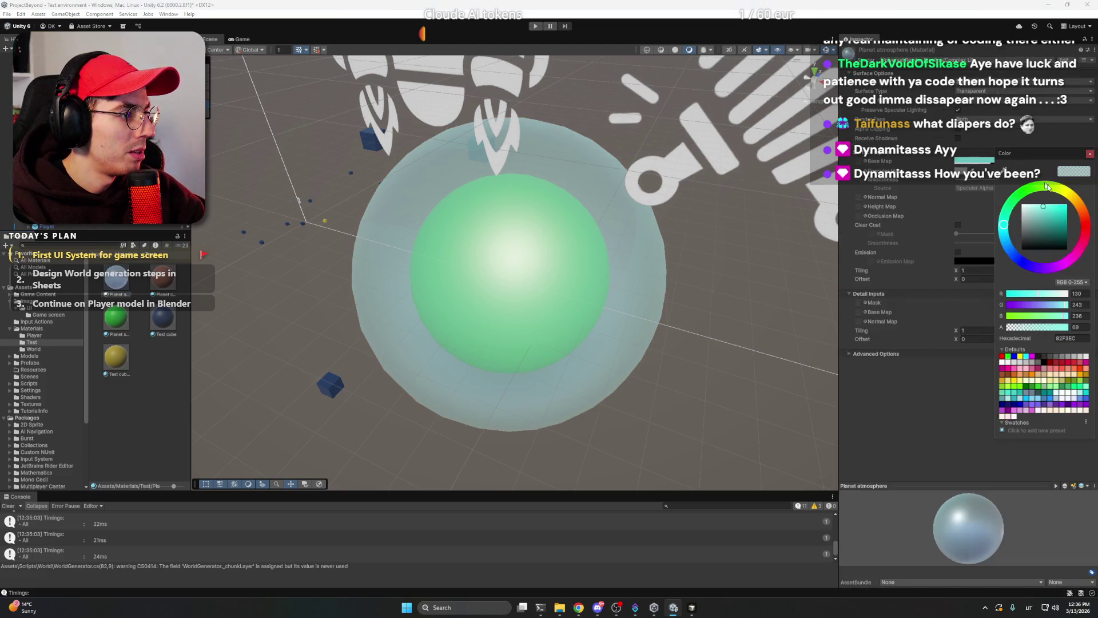
drag(1022, 328, 1009, 328)
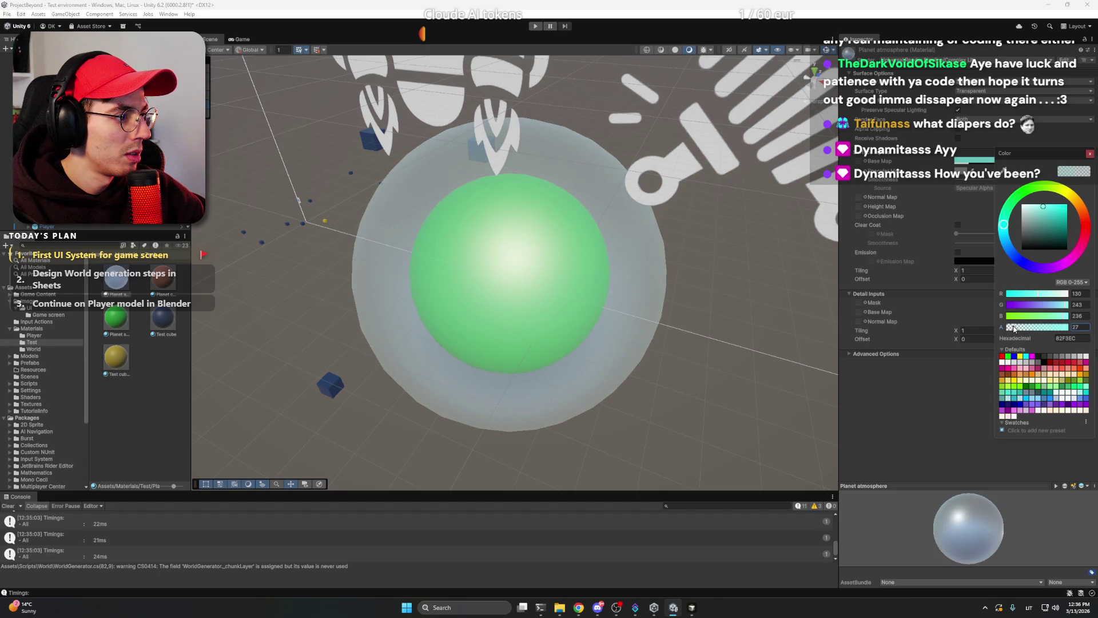
click(1091, 156)
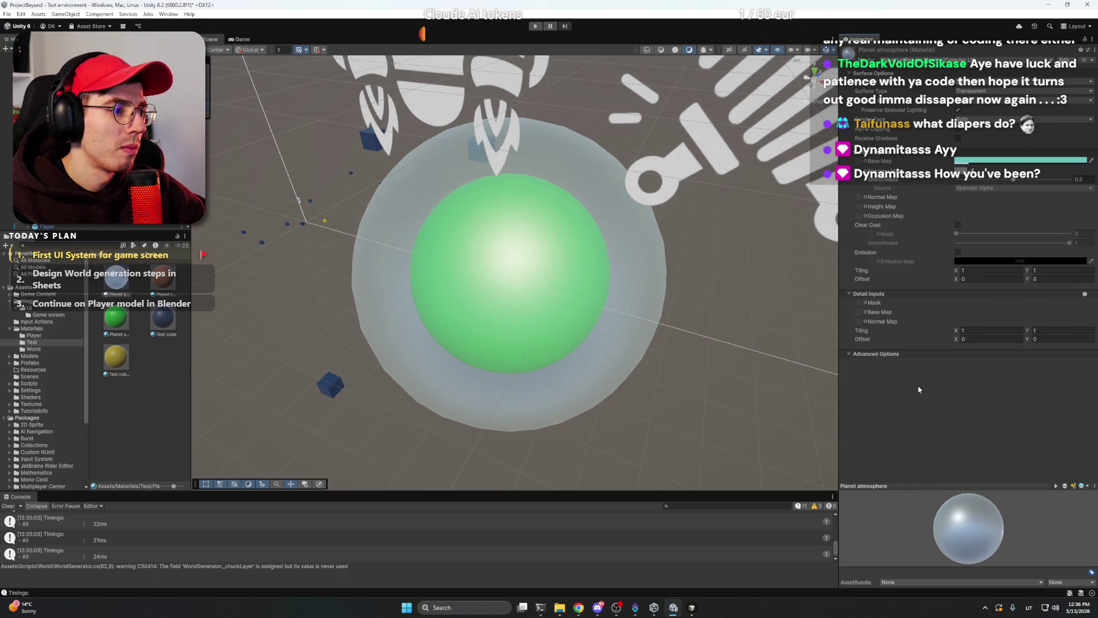
key(ctrl+s)
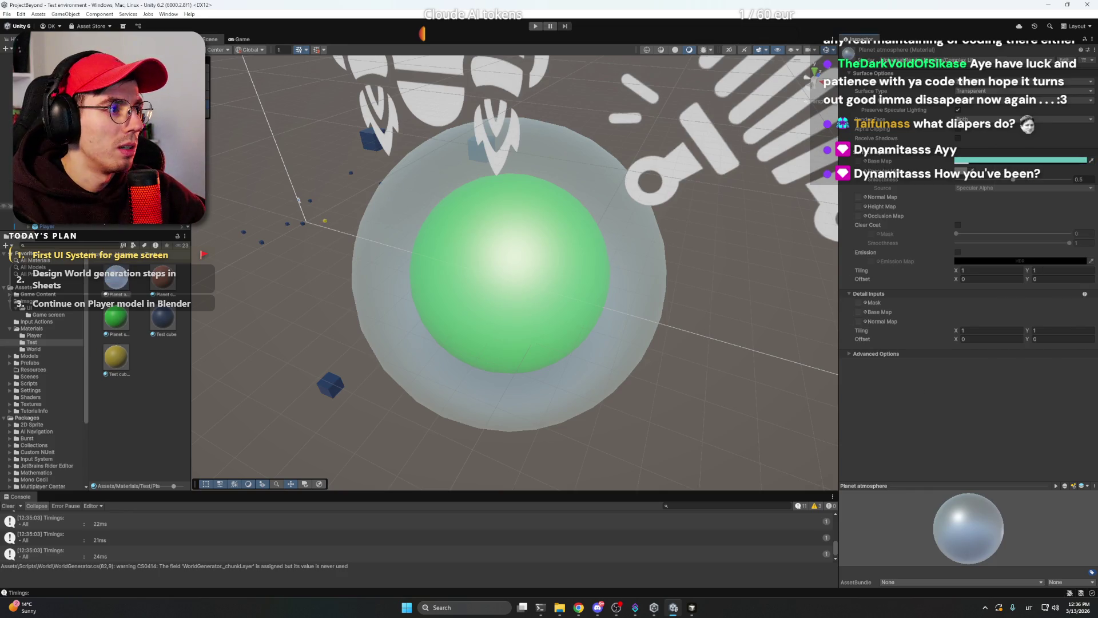
click(23, 189)
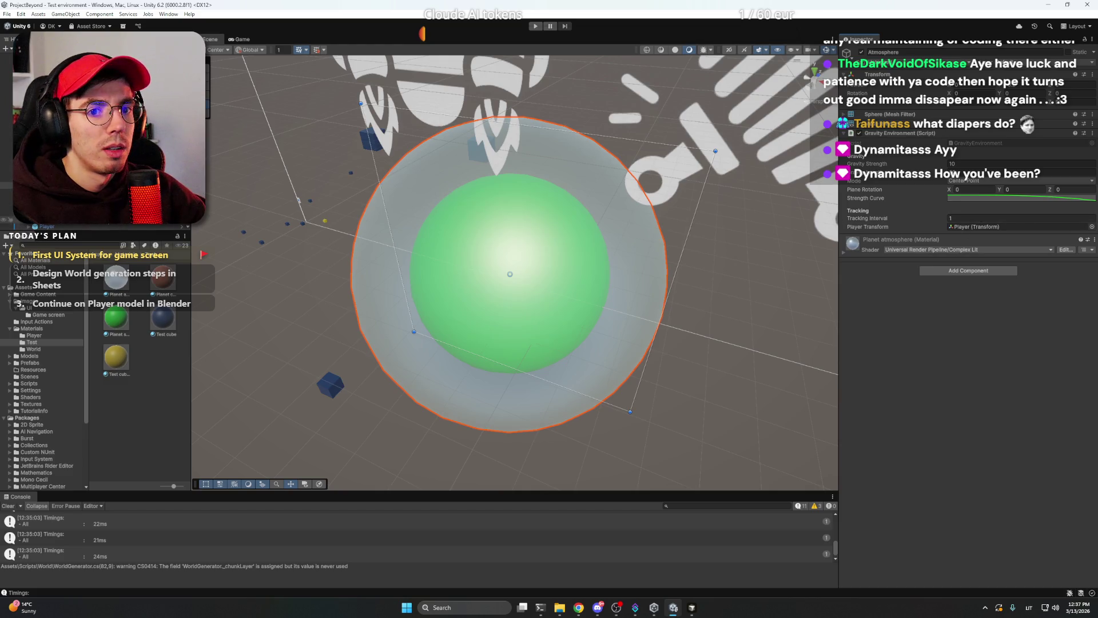
Move Tree (1) onto the top edge of the Ground sphere.
click(510, 261)
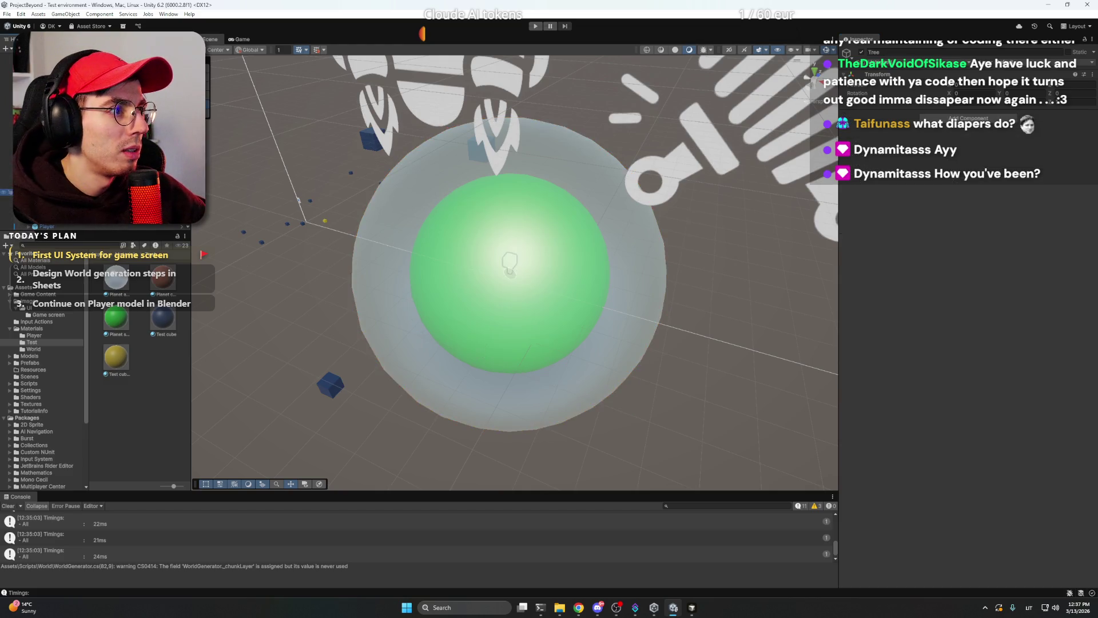
click(517, 277)
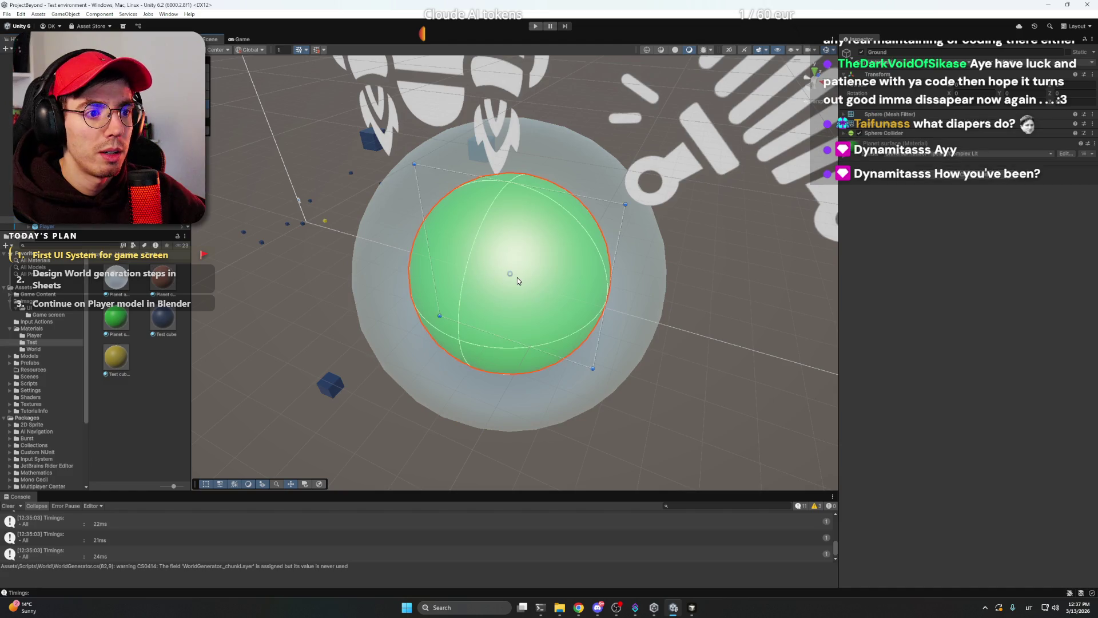
right_click(518, 276)
click(511, 272)
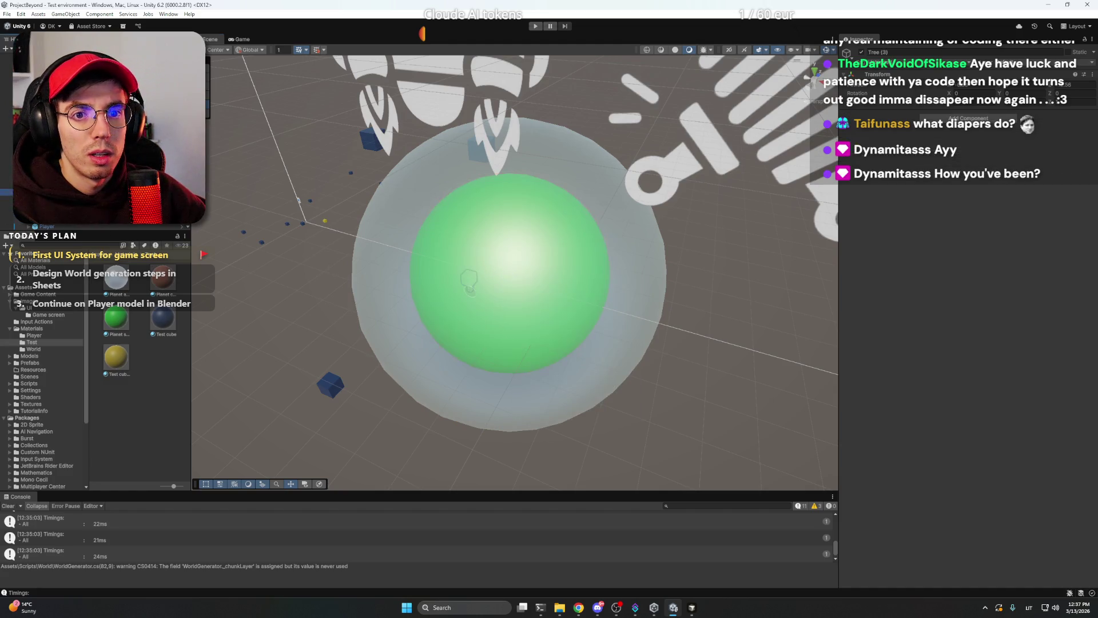
mouse_move(575, 290)
mouse_down()
mouse_move(586, 305)
mouse_move(584, 293)
mouse_up()
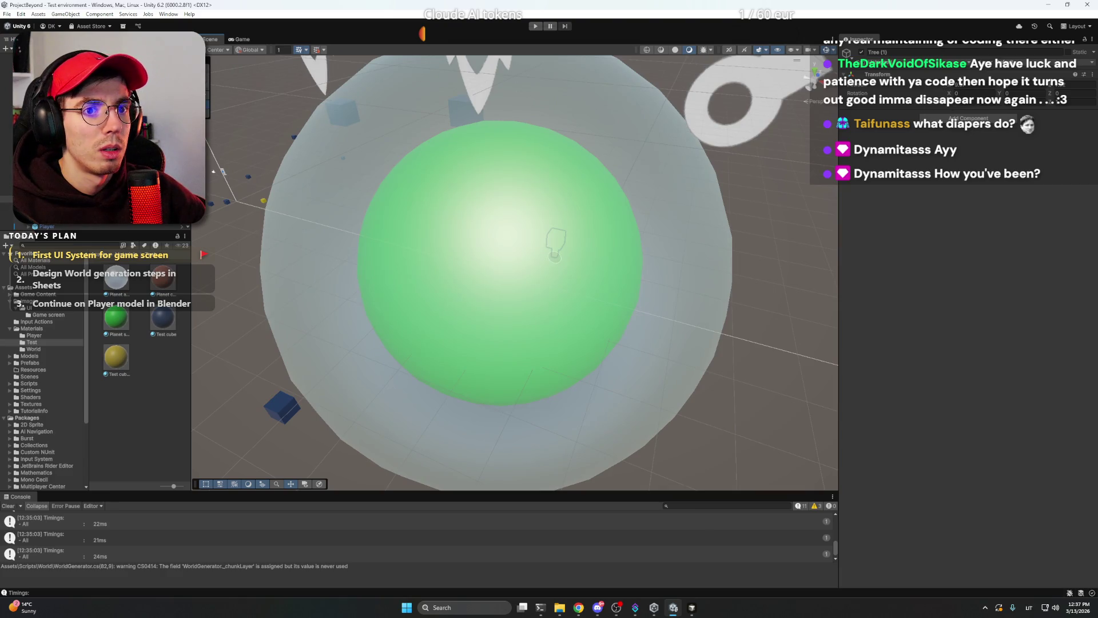
mouse_move(556, 246)
mouse_down()
mouse_move(579, 114)
mouse_move(581, 131)
mouse_move(515, 142)
mouse_move(501, 156)
mouse_move(495, 146)
mouse_up()
key(f)
mouse_move(620, 230)
mouse_down()
mouse_move(708, 298)
mouse_move(574, 238)
mouse_move(503, 172)
mouse_move(472, 172)
mouse_move(475, 182)
mouse_up()
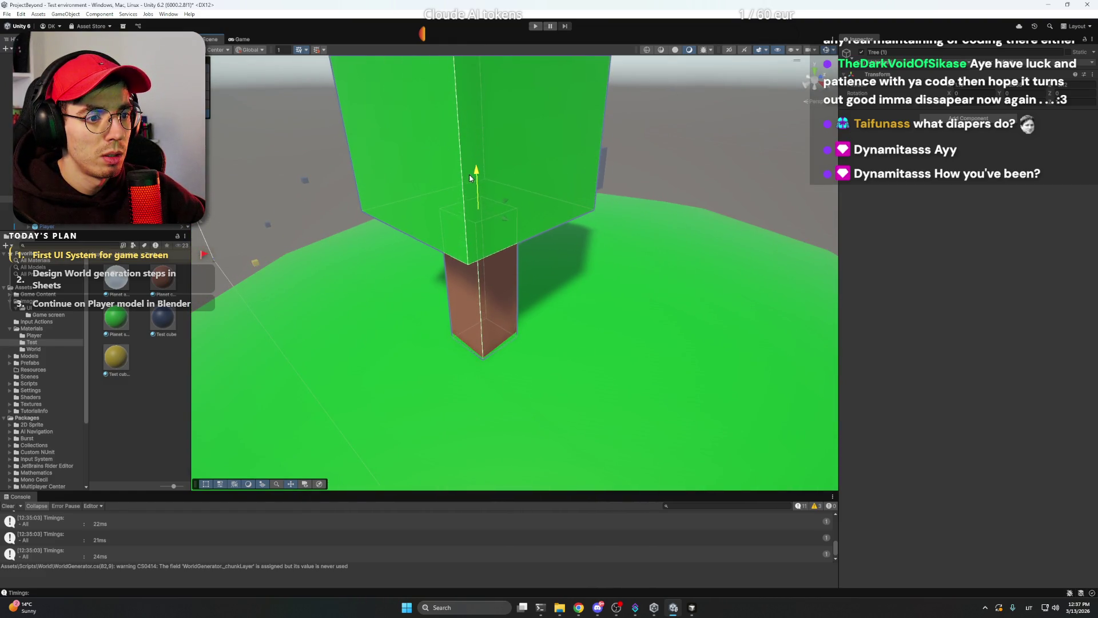
scroll(628, 225, down, 5)
drag(627, 229, 630, 273)
scroll(629, 275, down, 3)
Place Tree (2) on the sphere's right edge and nudge it along X.
click(197, 205)
mouse_move(551, 250)
mouse_down()
mouse_move(680, 338)
mouse_move(634, 395)
mouse_up()
key(f)
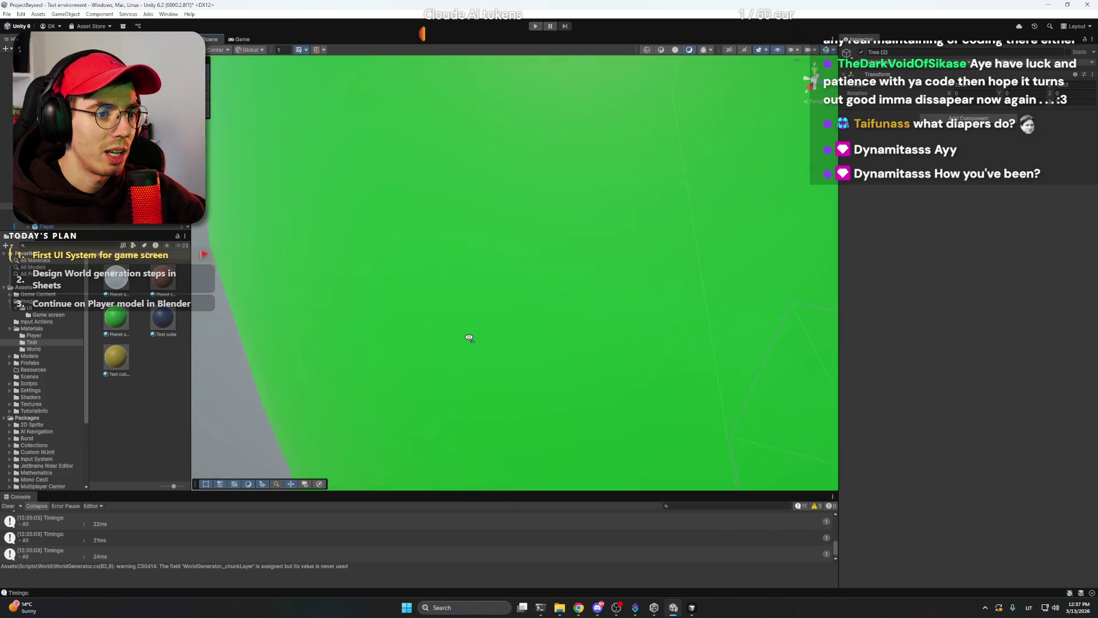
mouse_move(470, 337)
mouse_down()
mouse_move(698, 309)
mouse_move(543, 321)
mouse_move(616, 339)
mouse_move(588, 436)
mouse_move(623, 377)
mouse_move(726, 341)
mouse_move(716, 336)
mouse_up()
key(y)
mouse_move(583, 338)
mouse_down()
mouse_move(651, 343)
mouse_move(623, 342)
mouse_up()
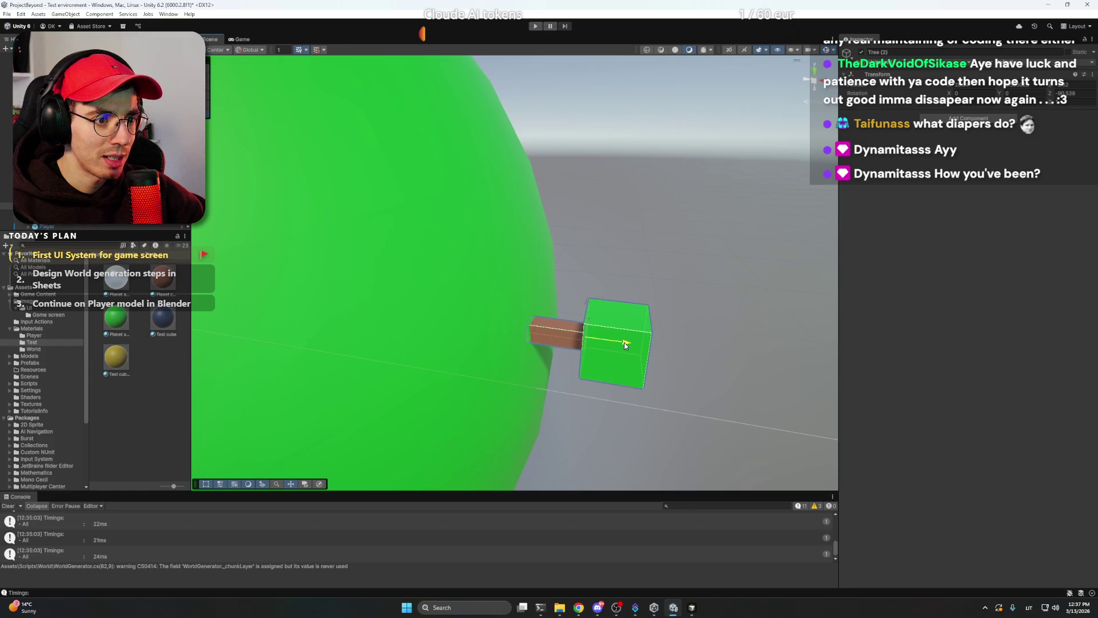
click(713, 298)
scroll(97, 143, up, 2)
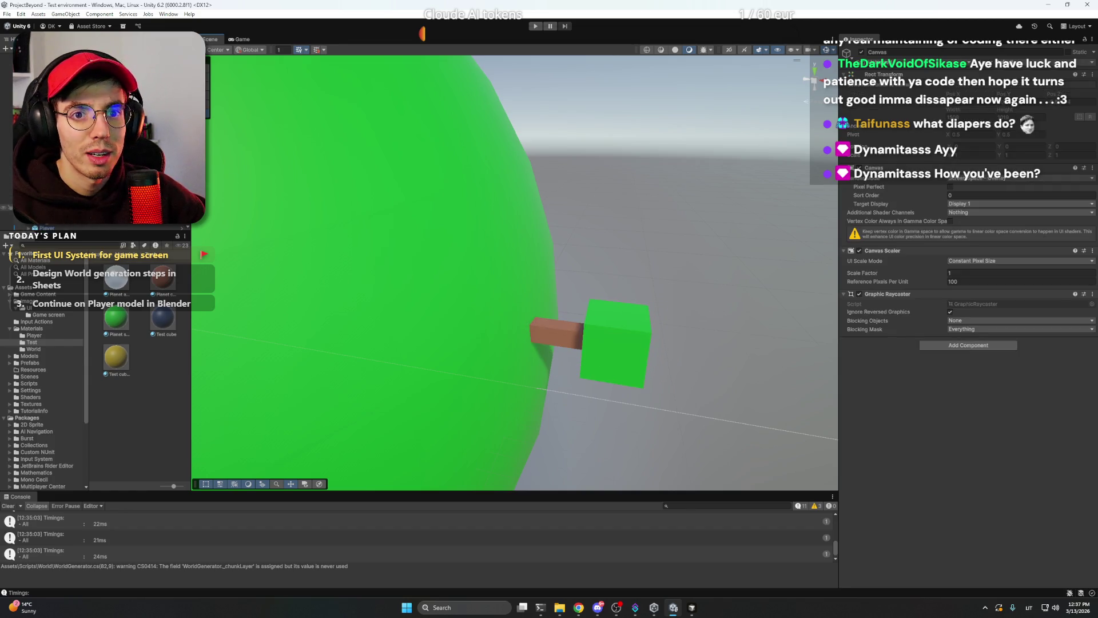
Rotate and lower Tree (3) onto the green block, then run the game.
click(483, 245)
key(f)
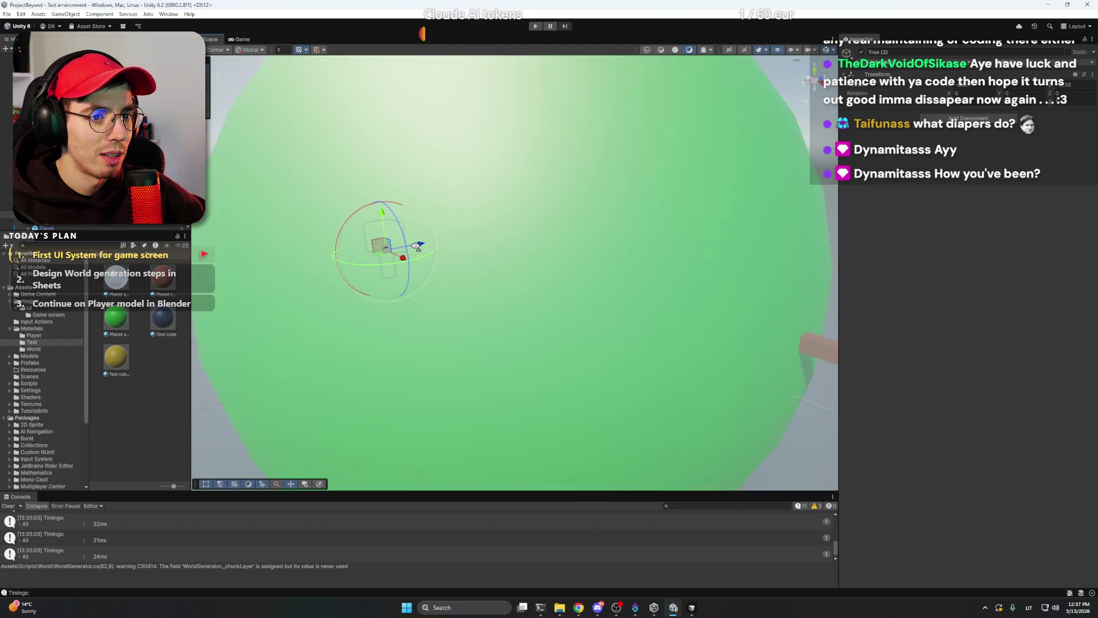
drag(416, 246, 448, 232)
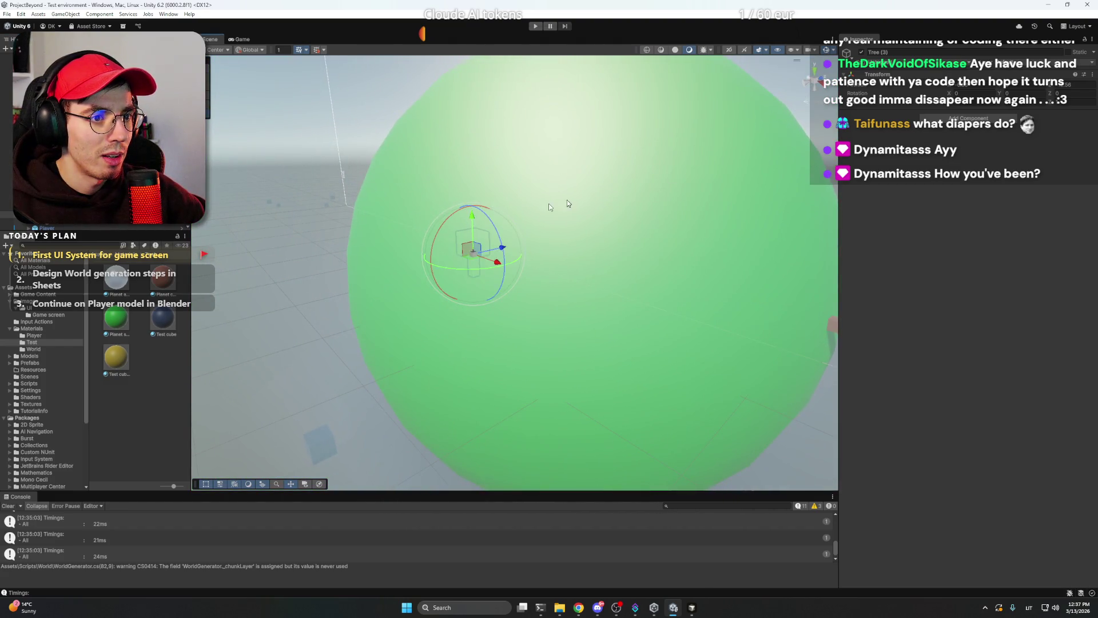
mouse_move(435, 269)
mouse_down()
mouse_move(429, 344)
mouse_move(346, 380)
mouse_move(225, 386)
mouse_up()
key(w)
drag(470, 241, 482, 383)
key(f)
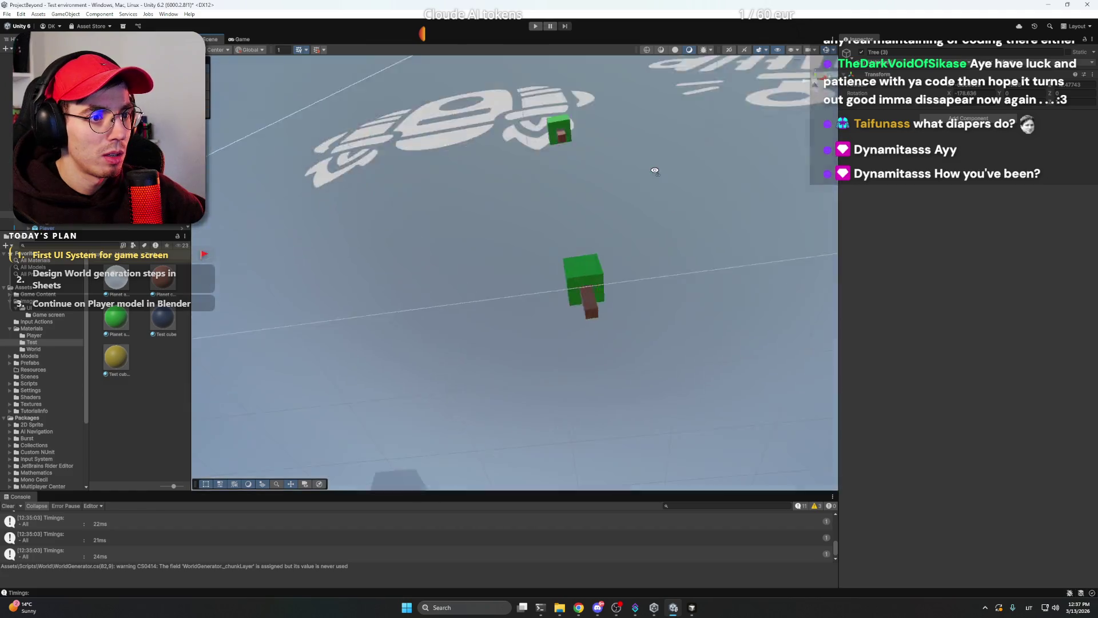
mouse_move(630, 240)
mouse_down()
mouse_move(675, 223)
mouse_move(686, 319)
mouse_move(703, 351)
mouse_move(666, 391)
mouse_move(593, 225)
mouse_move(580, 241)
mouse_up()
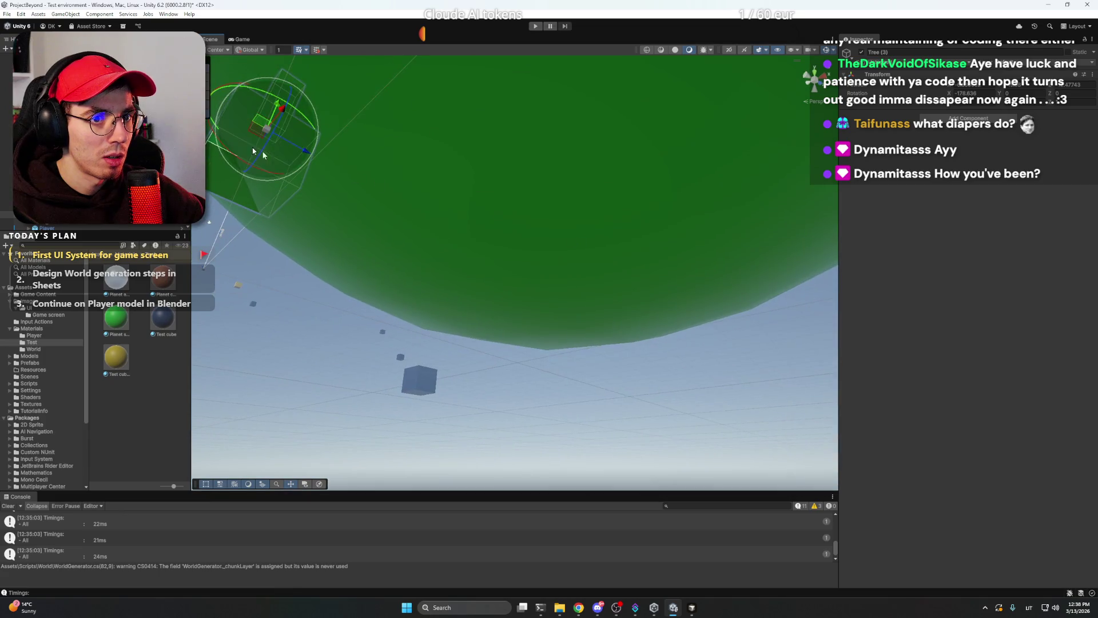
mouse_move(255, 134)
mouse_down()
mouse_move(294, 118)
mouse_move(483, 209)
mouse_move(543, 252)
mouse_move(558, 239)
mouse_move(563, 361)
mouse_up()
key(e)
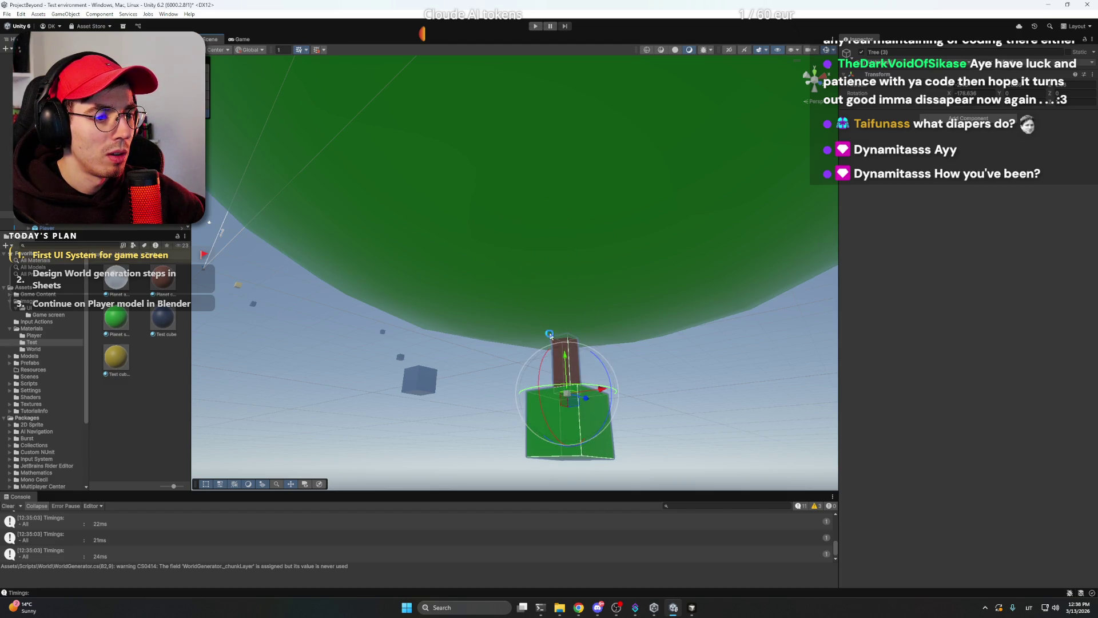
click(45, 213)
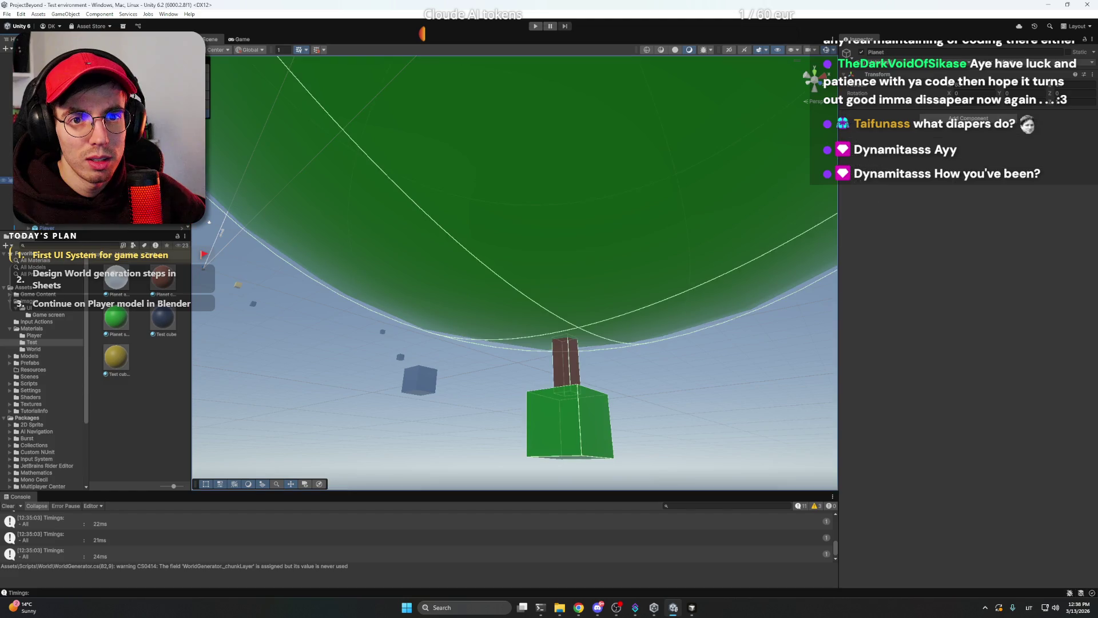
click(534, 27)
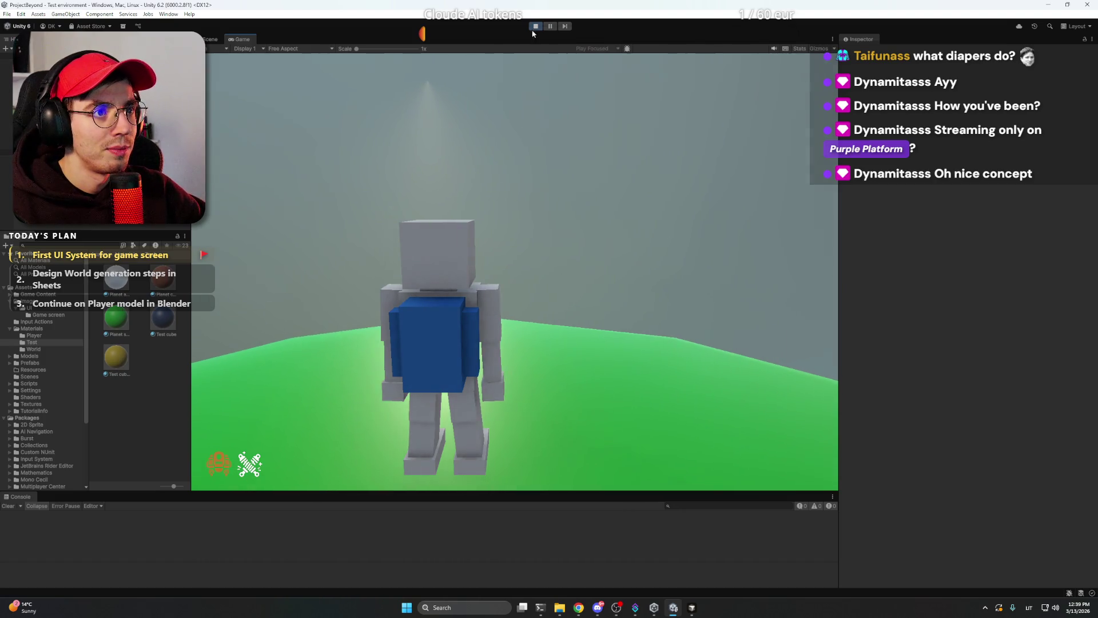
Stop the running game after testing the astronaut on the green planet.
click(535, 26)
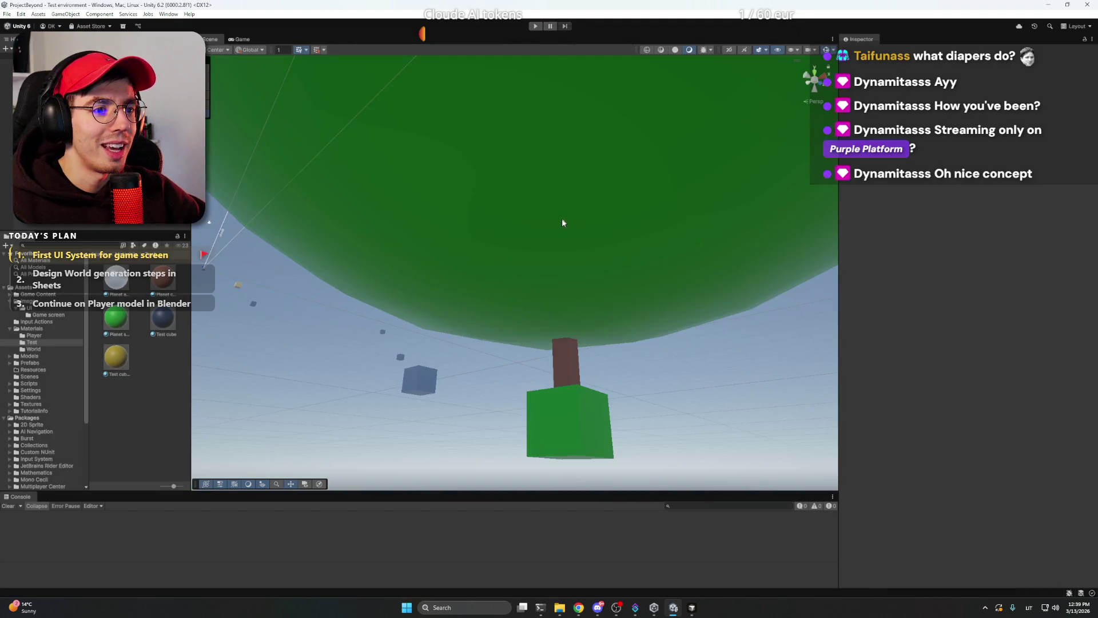
Inspect the green planet, its nearby cubes and the player manager, then start the game again.
mouse_move(562, 218)
mouse_down()
mouse_move(559, 235)
mouse_move(652, 375)
mouse_move(618, 328)
mouse_move(564, 385)
mouse_move(596, 372)
mouse_move(794, 423)
mouse_up()
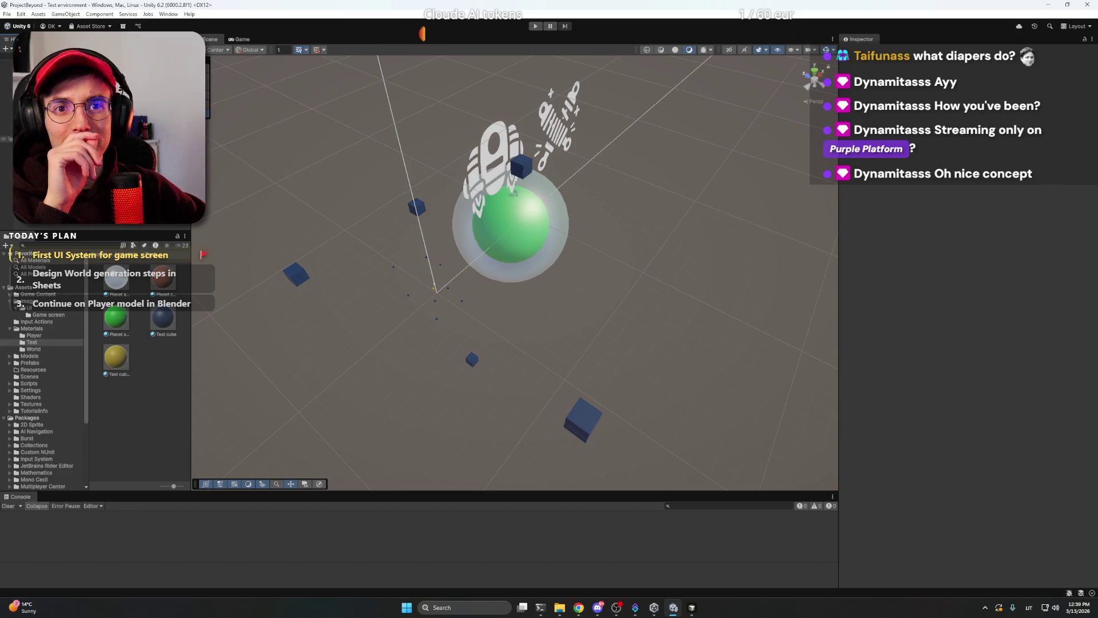
click(34, 132)
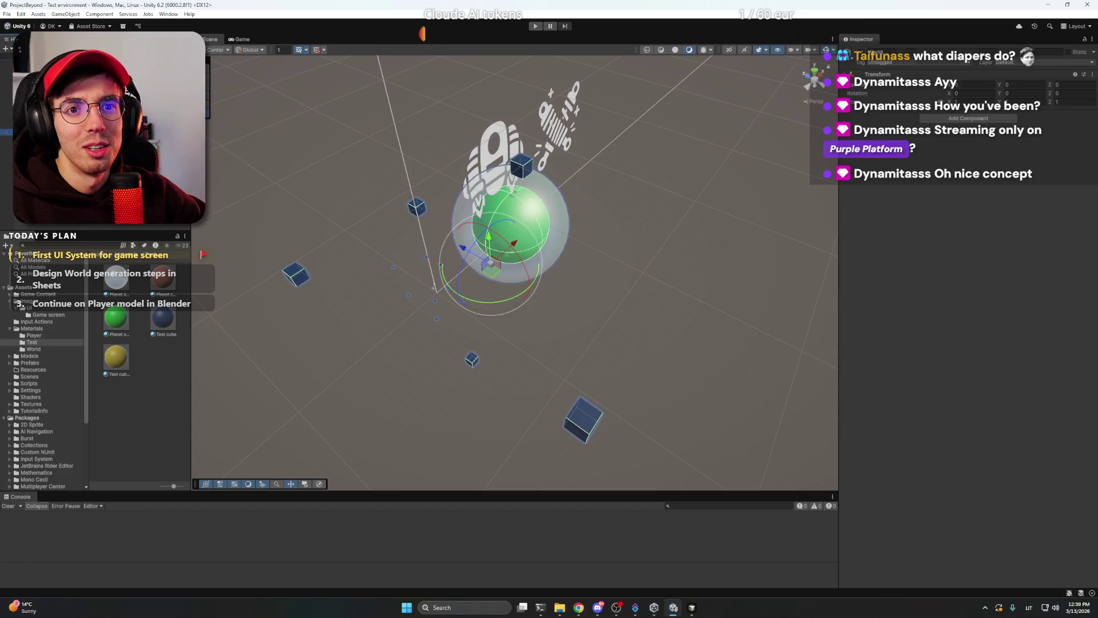
click(35, 131)
click(34, 132)
drag(591, 264, 536, 255)
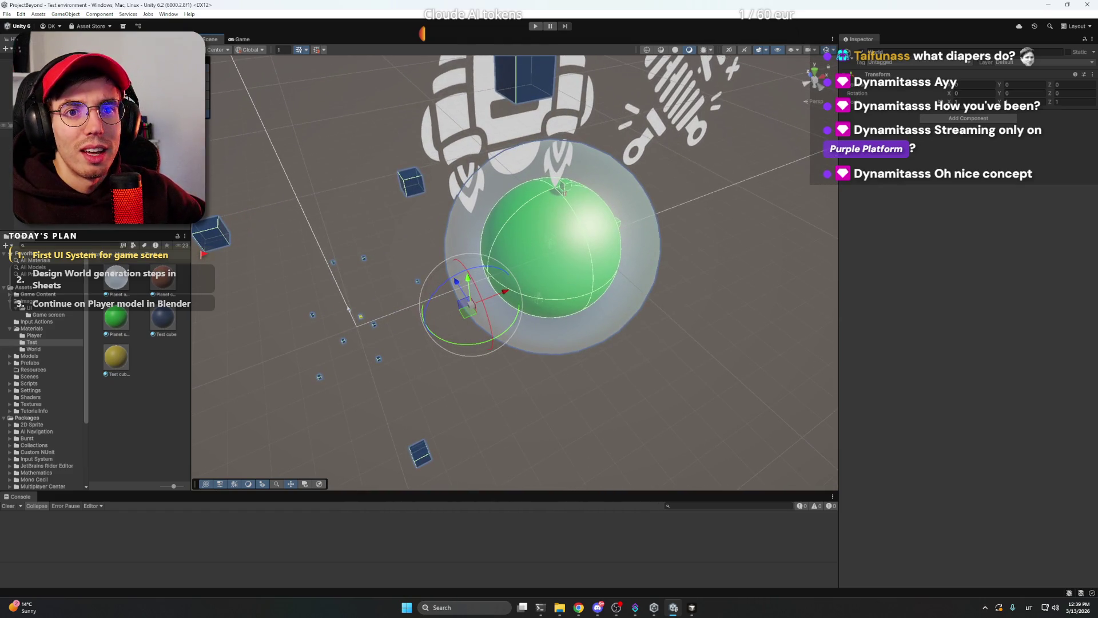
click(34, 212)
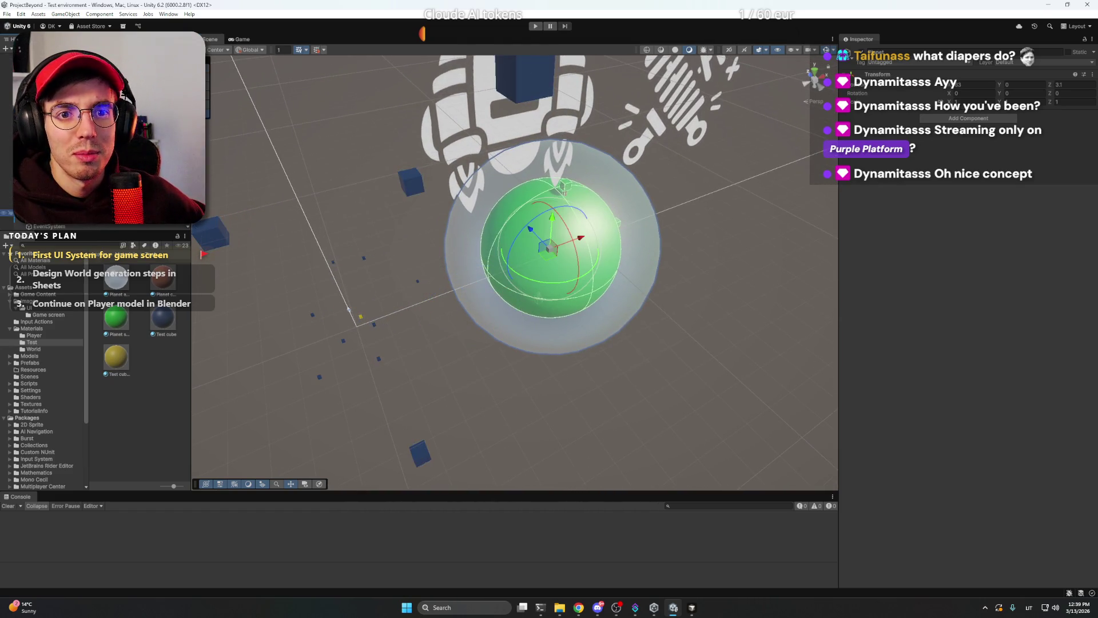
drag(585, 235, 600, 238)
click(659, 308)
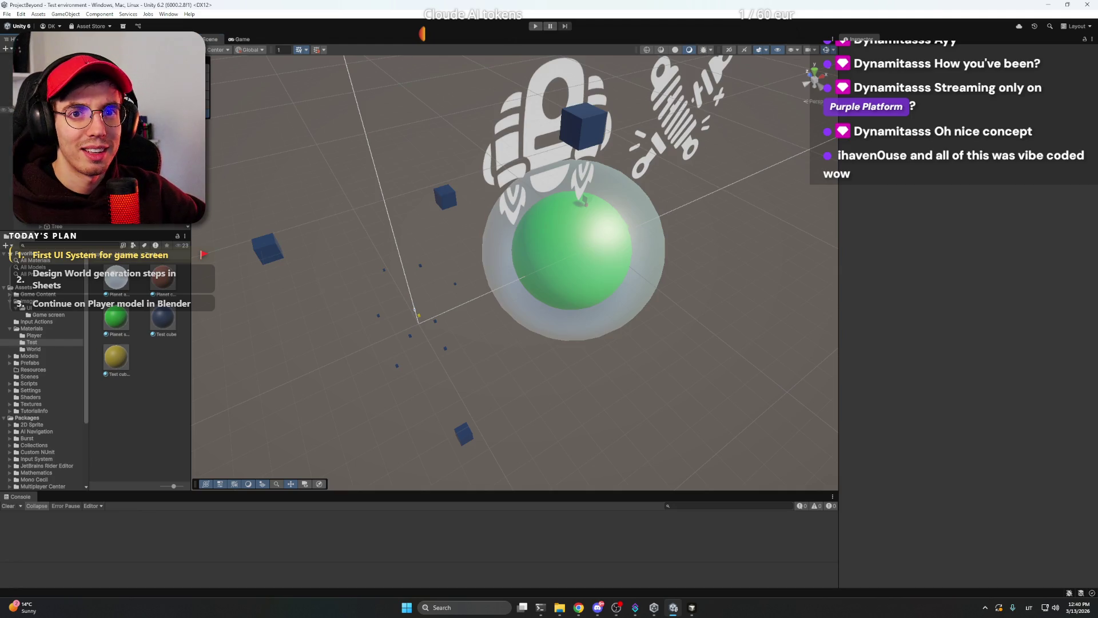
click(536, 26)
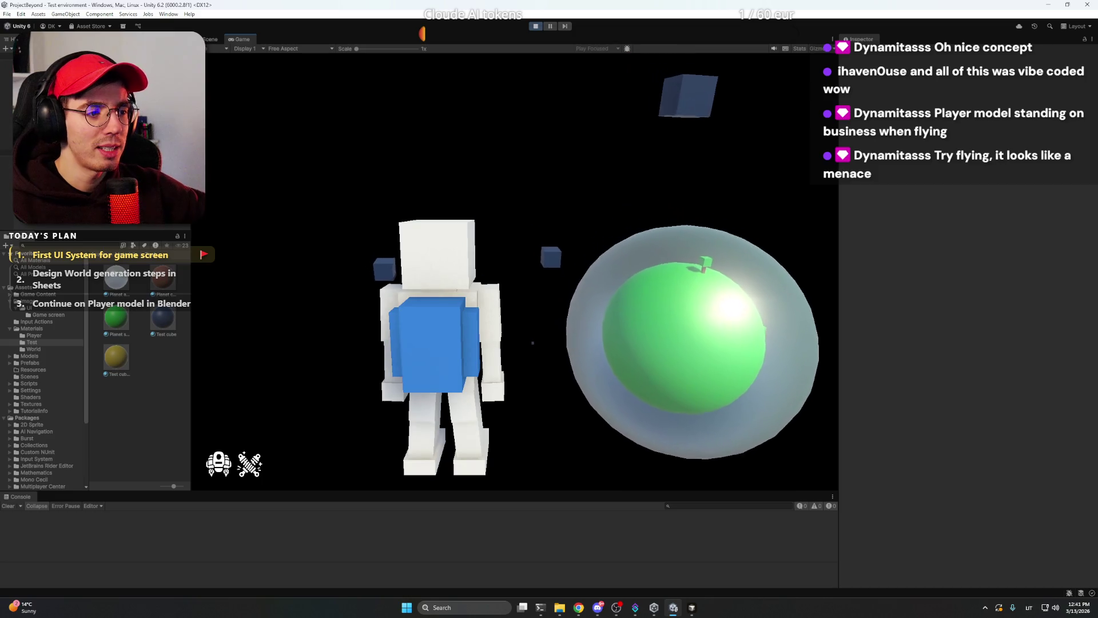
Press B five times to toggle the astronaut's backpack between hidden and visible.
key(b)
key(b)
key(b)
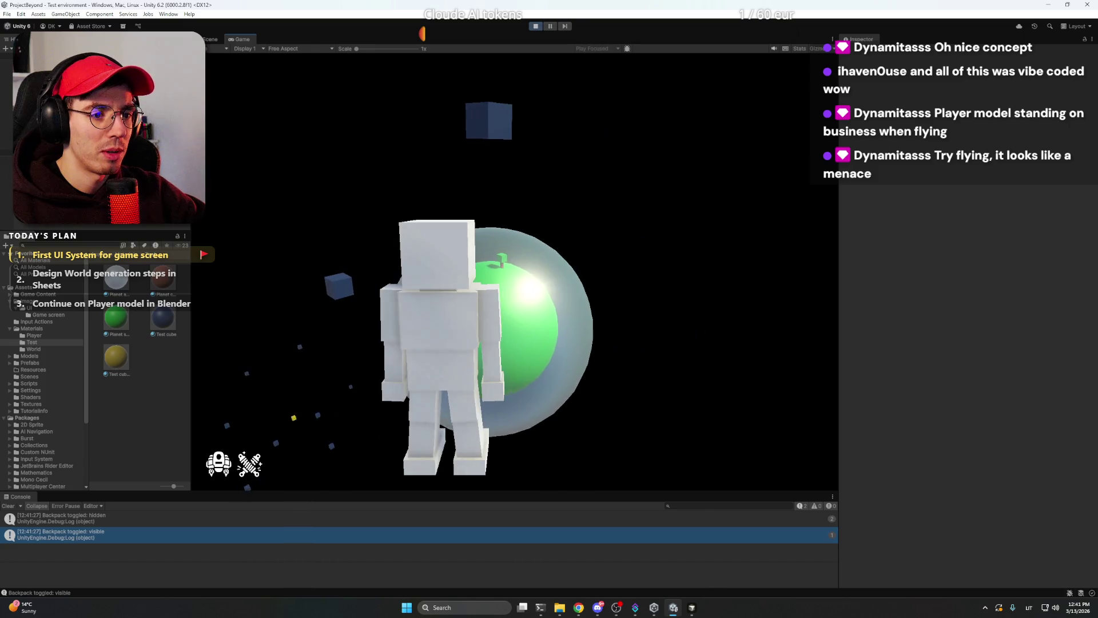
key(b)
key(b)
key(b)
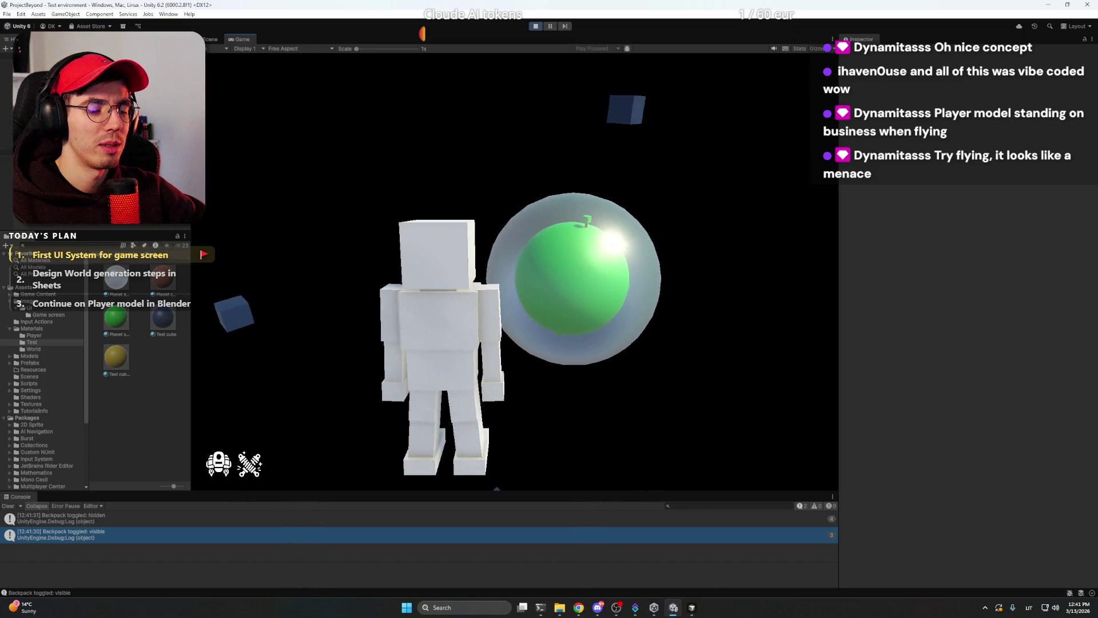
key(b)
key(b)
key(b)
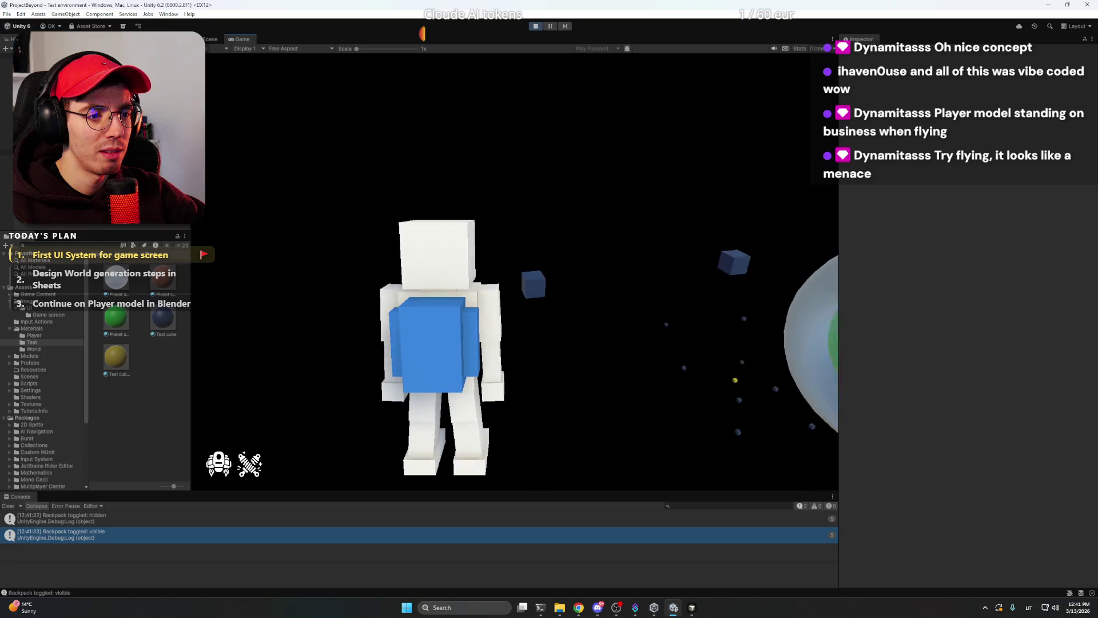
key(b)
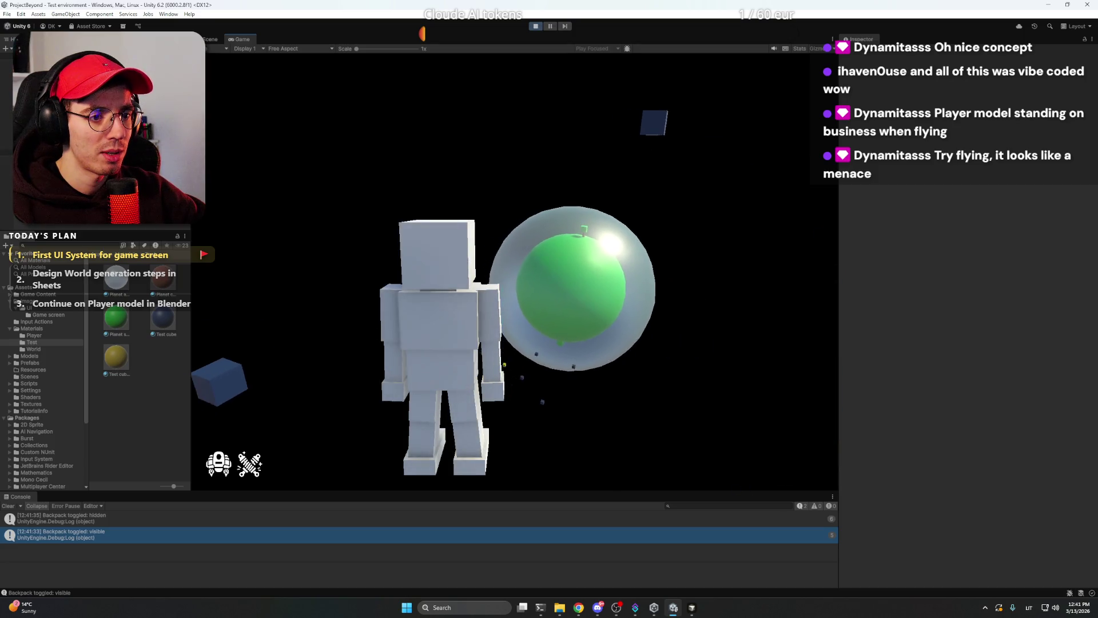
key(b)
key(b)
key(b)
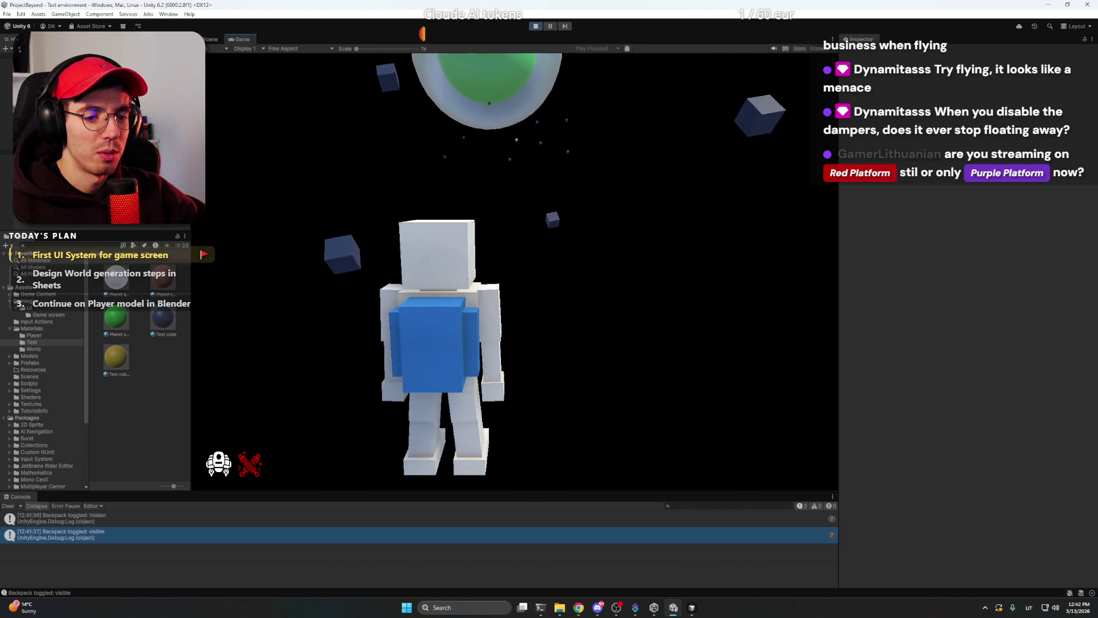
Toggle the dampers (Z) and jetpack (F) off and on, ending with both enabled.
key(z)
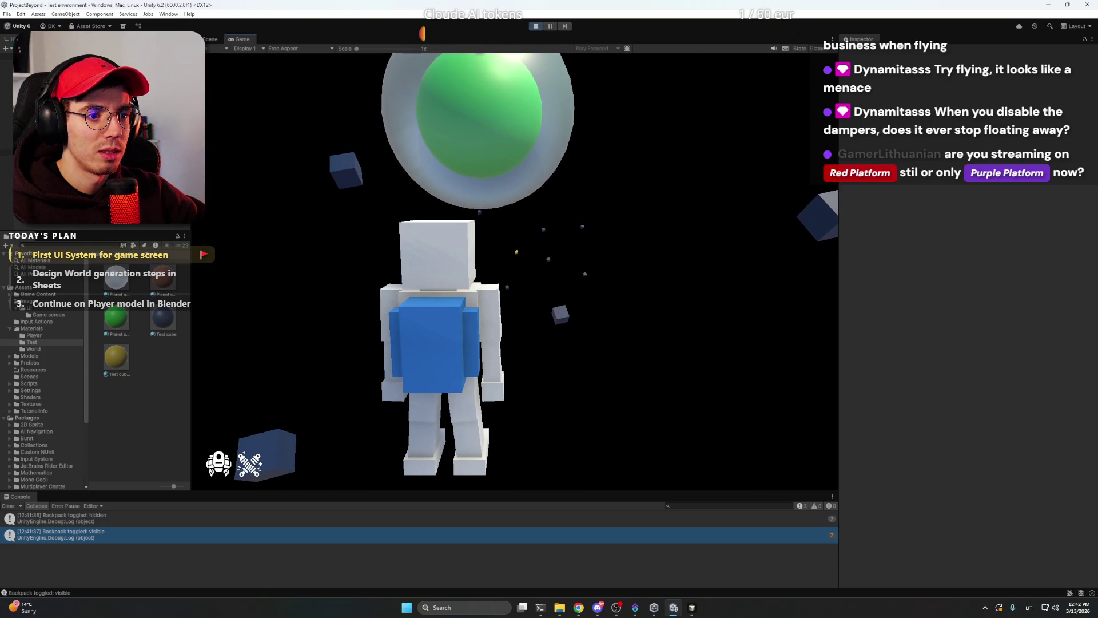
key(z)
key(z)
key(f)
key(z)
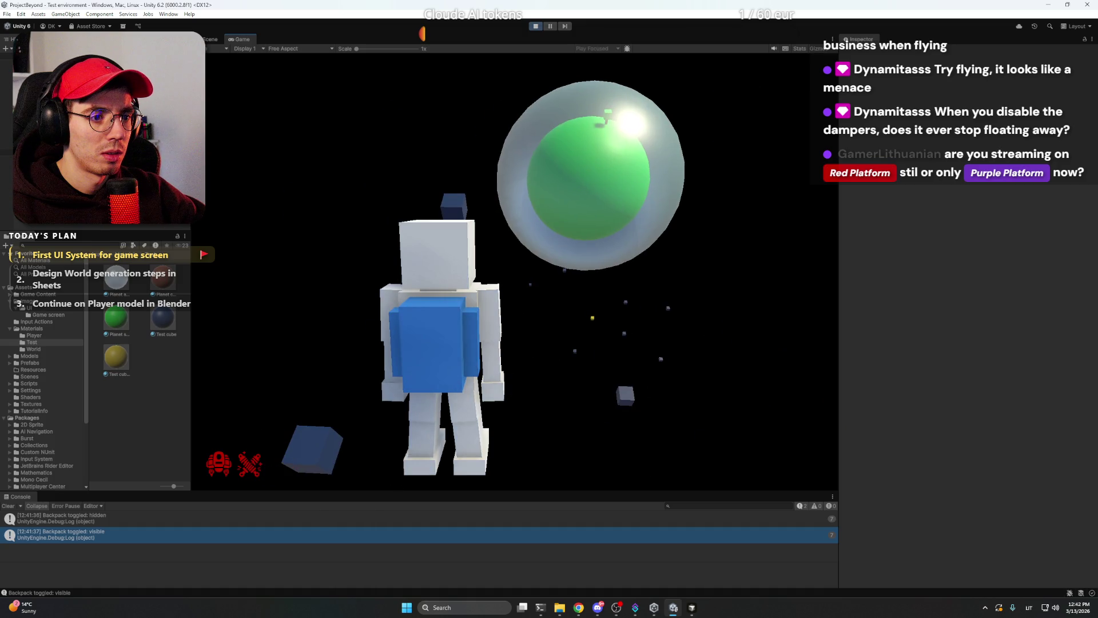
key(z)
key(f)
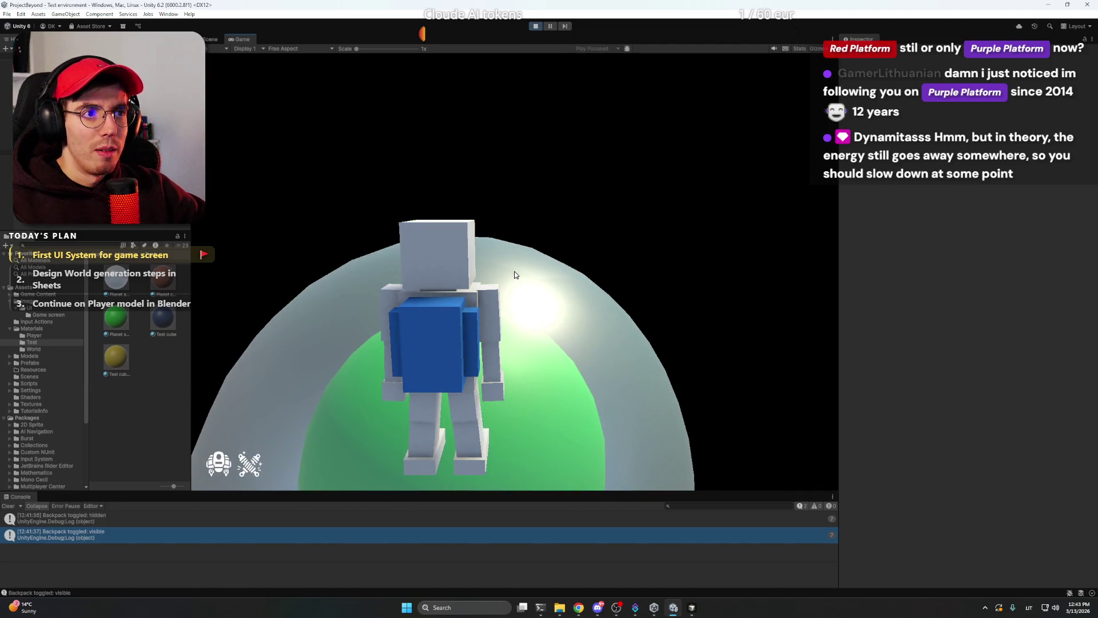
Stop the game, orbit once more around the planet, and switch to Discord.
click(536, 27)
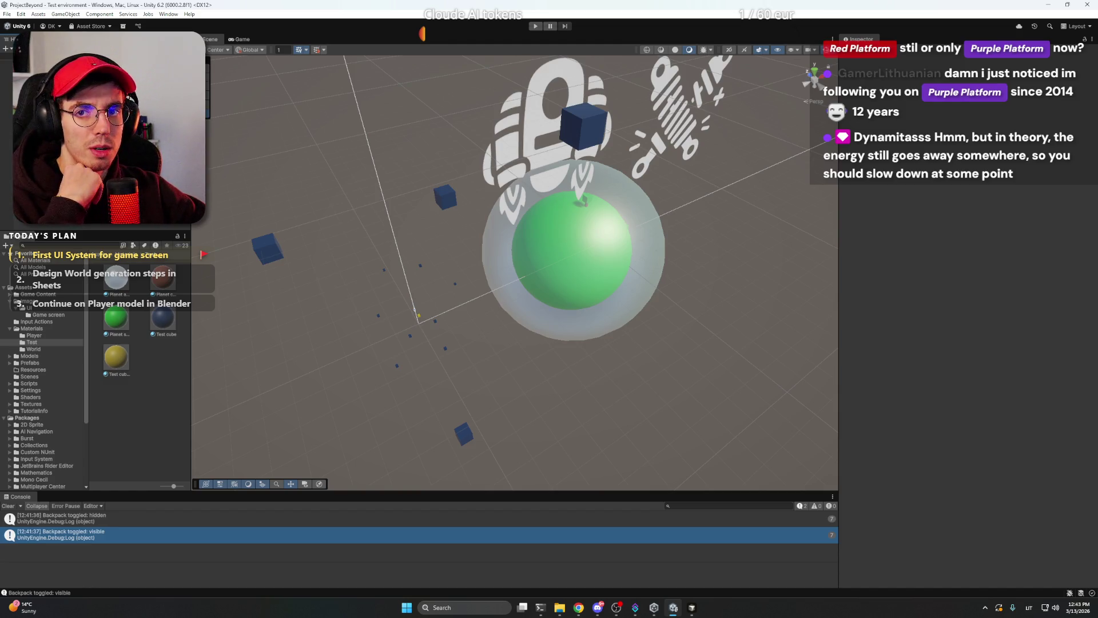
mouse_move(494, 318)
mouse_down()
mouse_move(497, 298)
mouse_move(618, 252)
mouse_move(504, 321)
mouse_move(497, 314)
mouse_up()
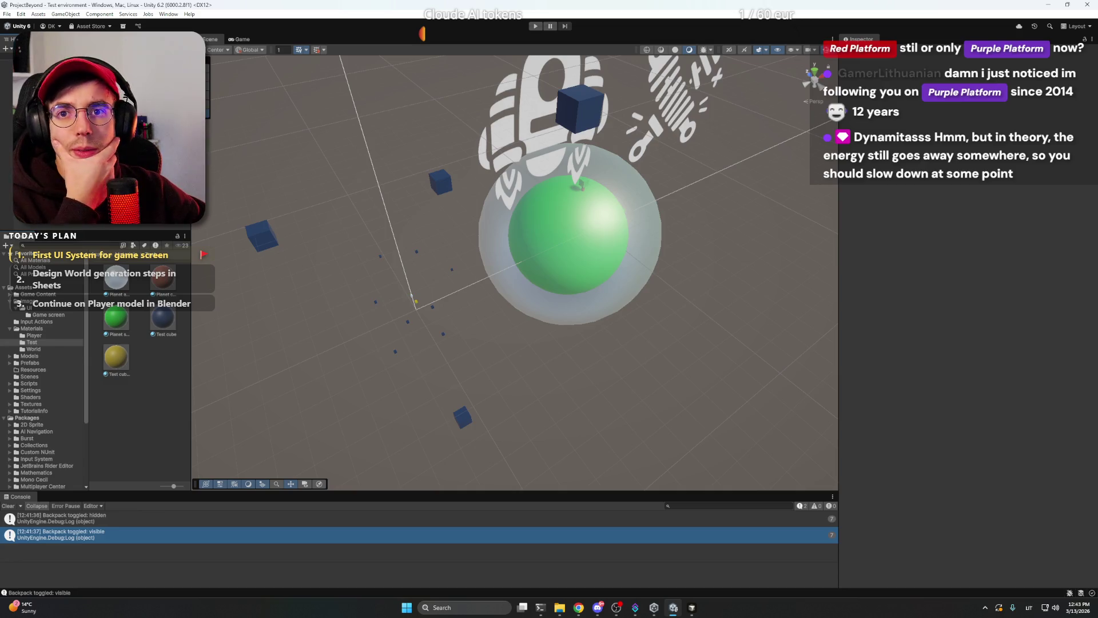
click(596, 611)
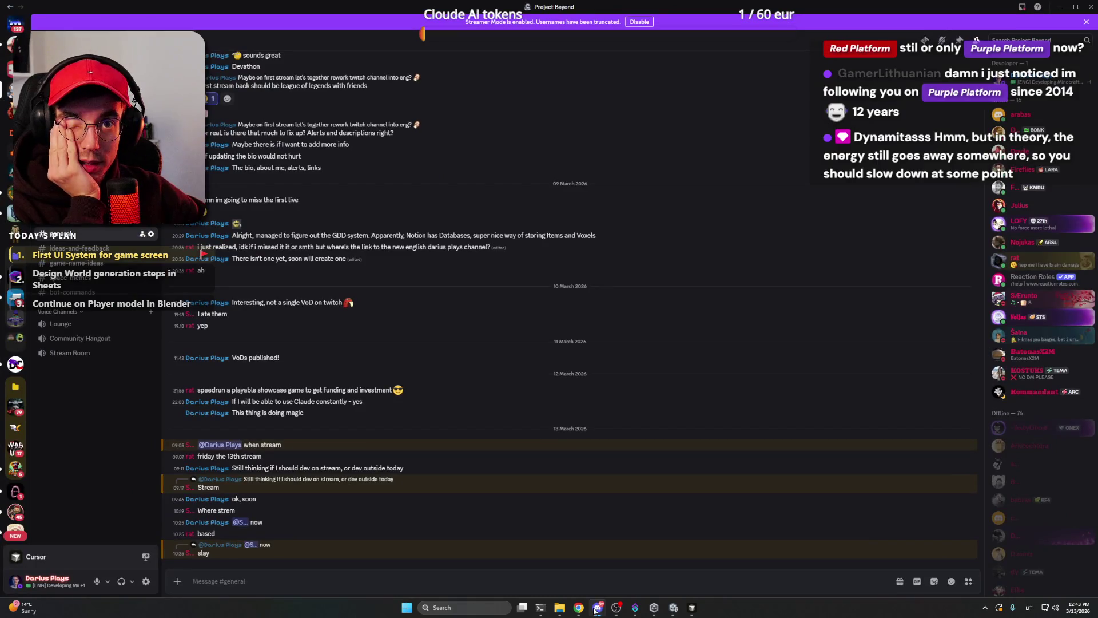
Switch from Discord to the Chrome window holding the ChatGPT conversation.
click(596, 610)
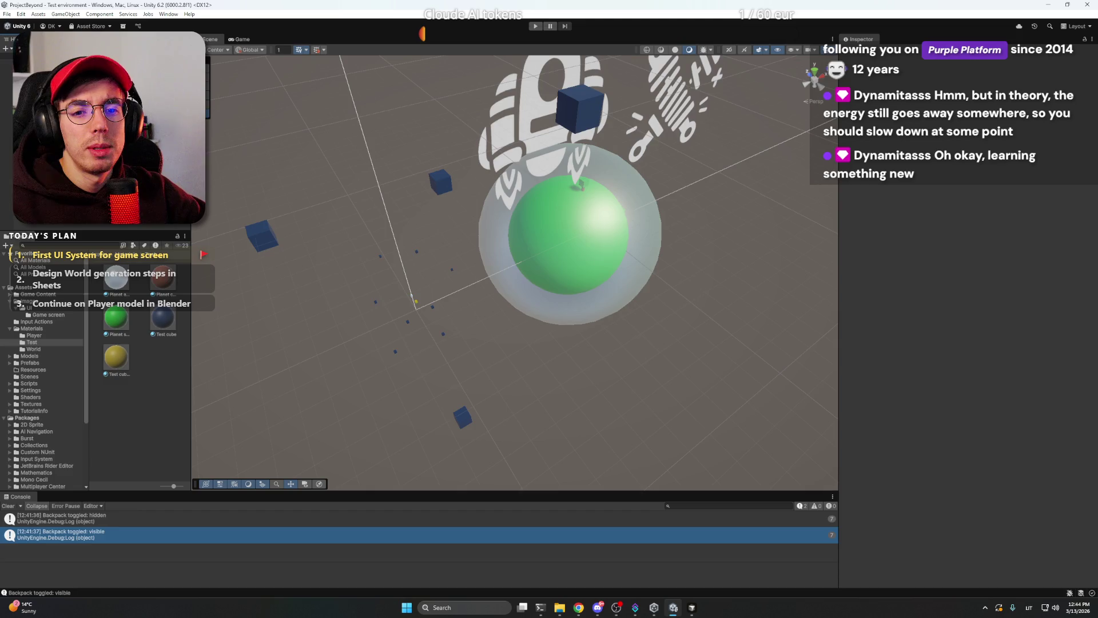
mouse_move(579, 607)
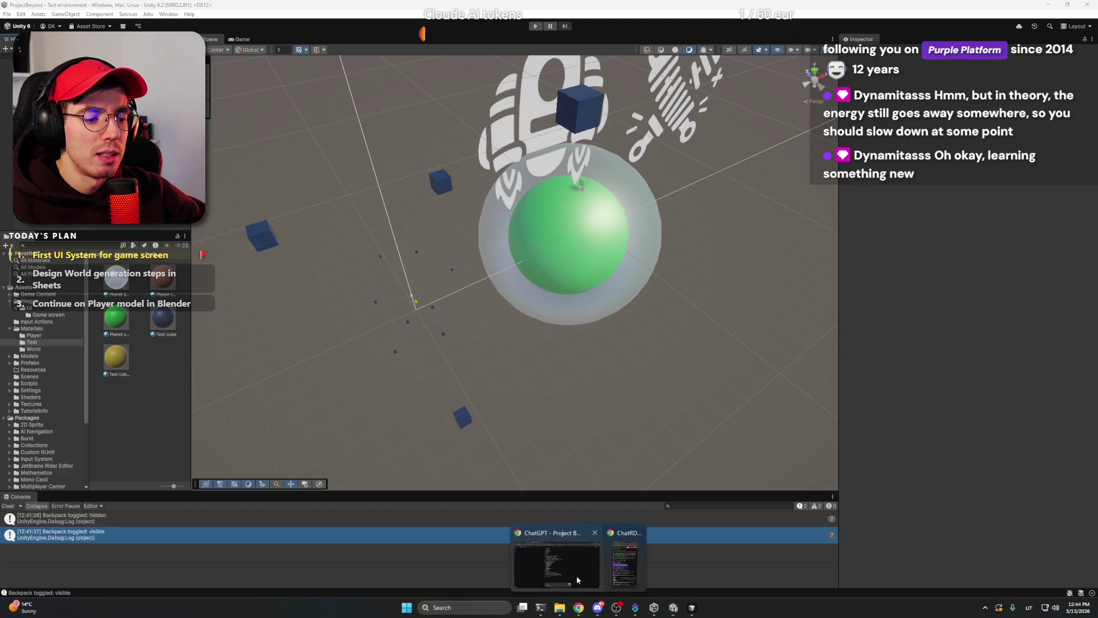
click(543, 564)
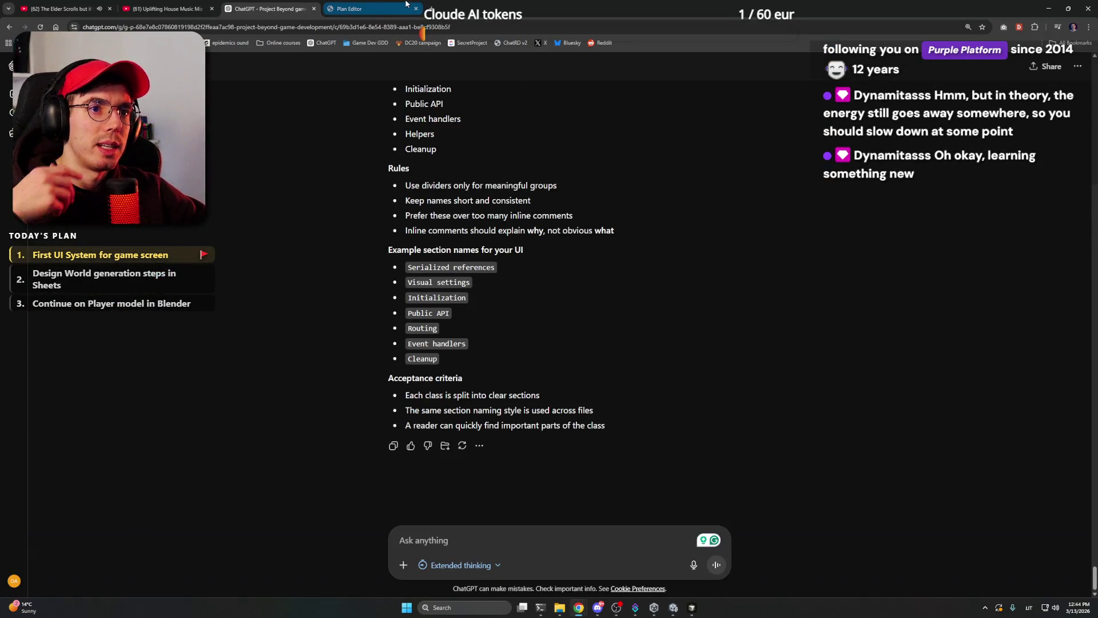
Mark 'First UI System for game screen' done, make World generation current, and save the plan.
click(407, 8)
click(625, 122)
click(611, 146)
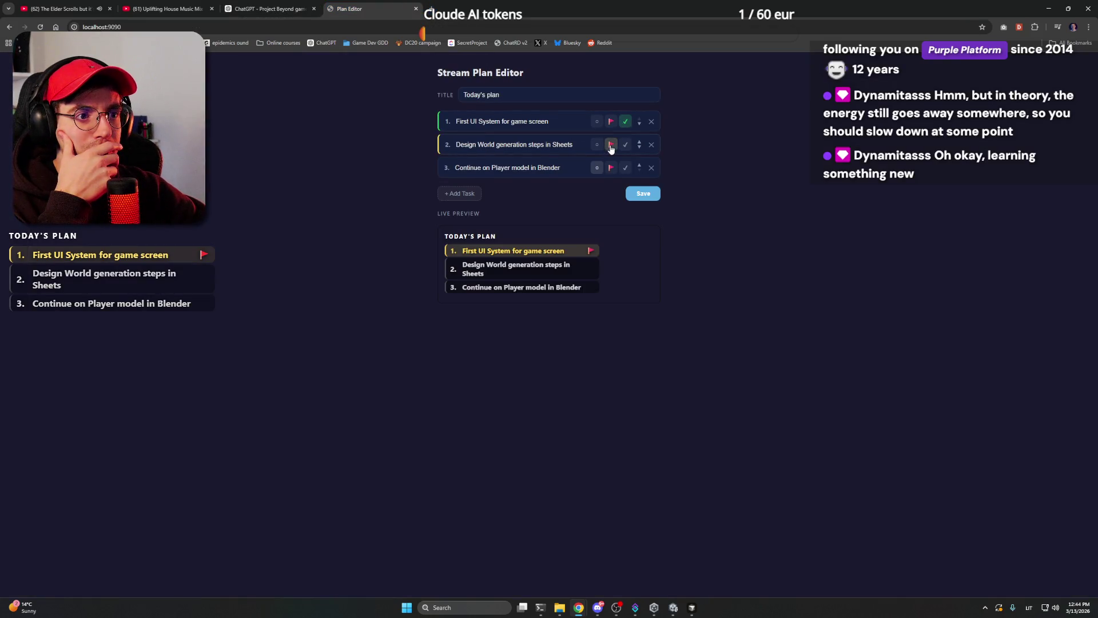
click(643, 193)
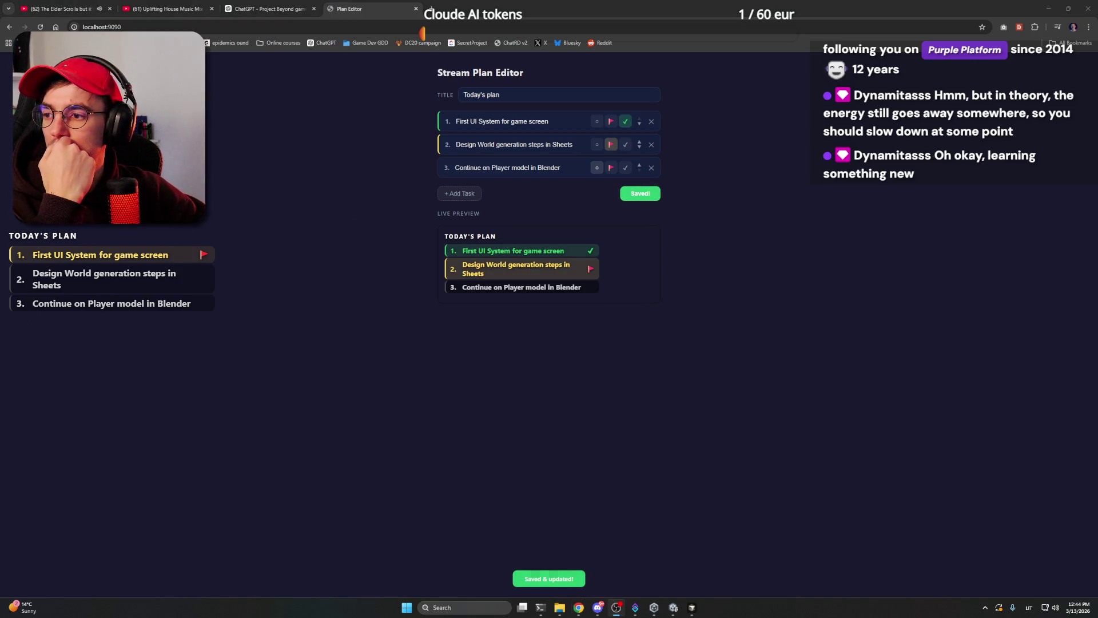
click(337, 177)
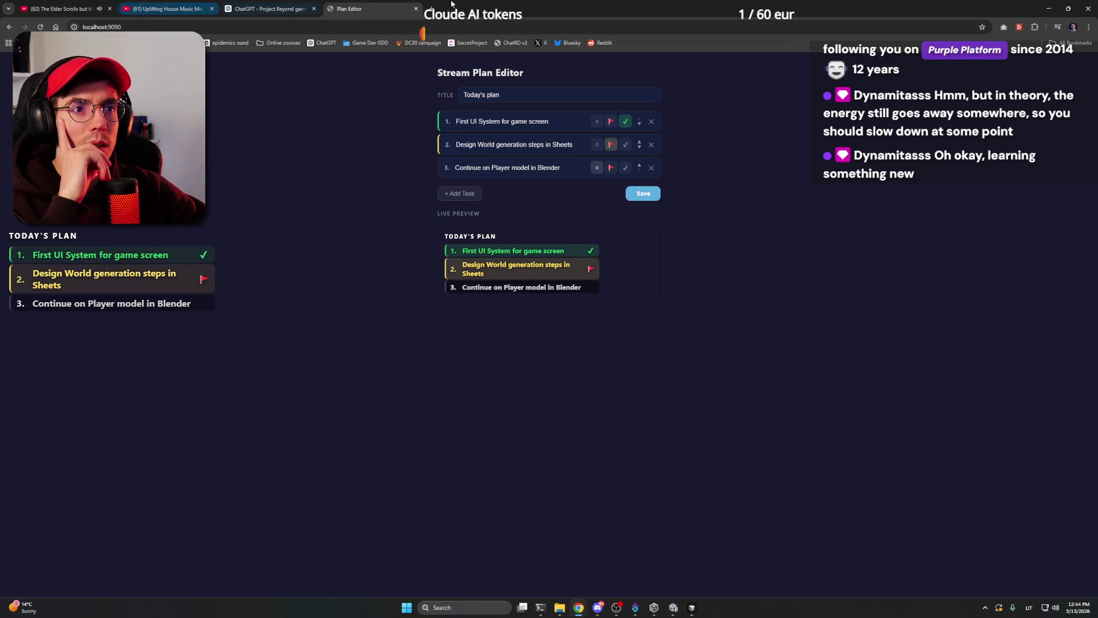
click(431, 11)
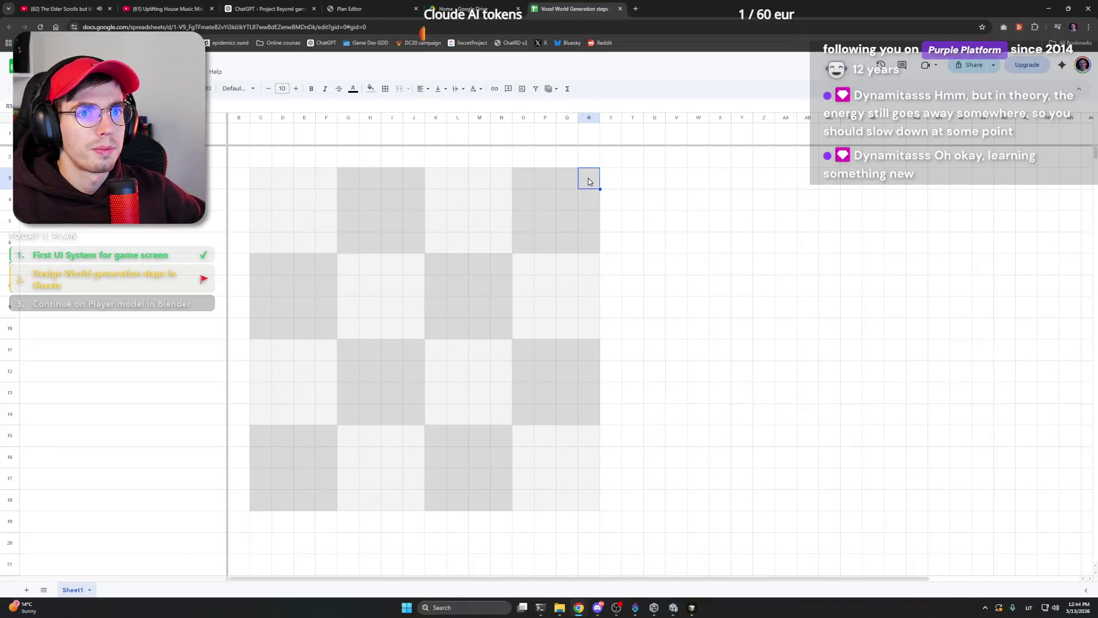
Merge C1:AK1 into one wide cell above the grid and start editing it.
click(634, 183)
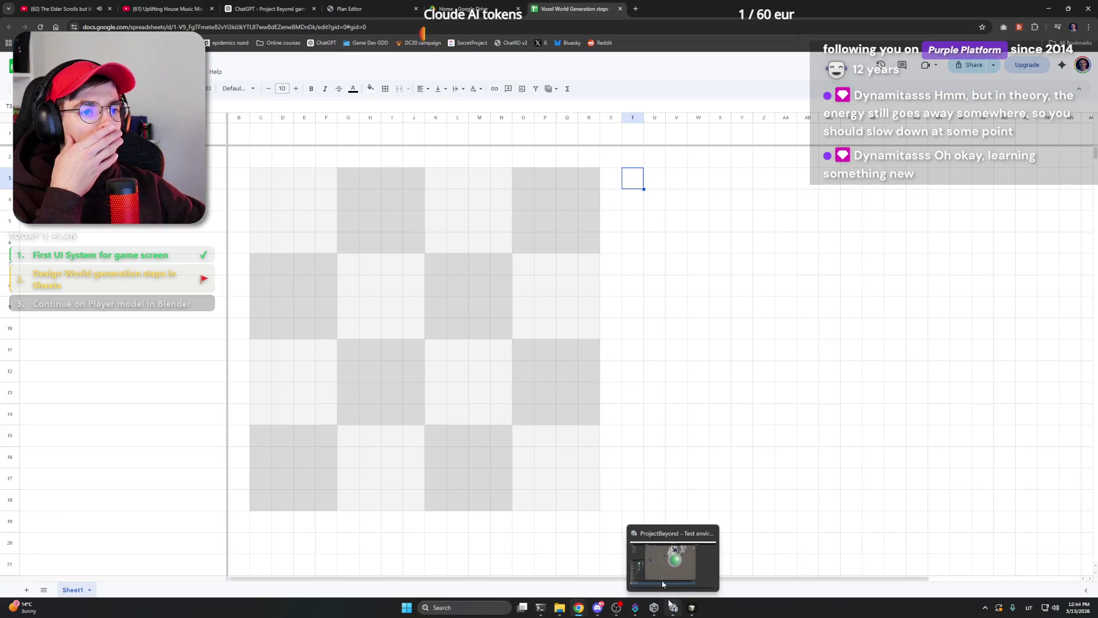
click(283, 134)
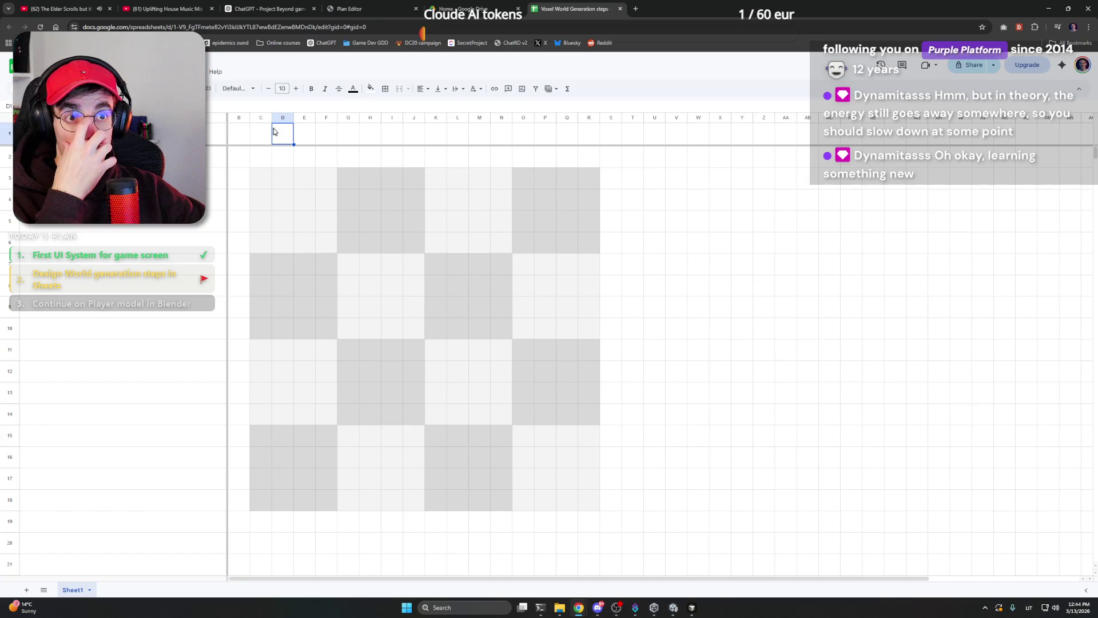
drag(261, 134, 1016, 137)
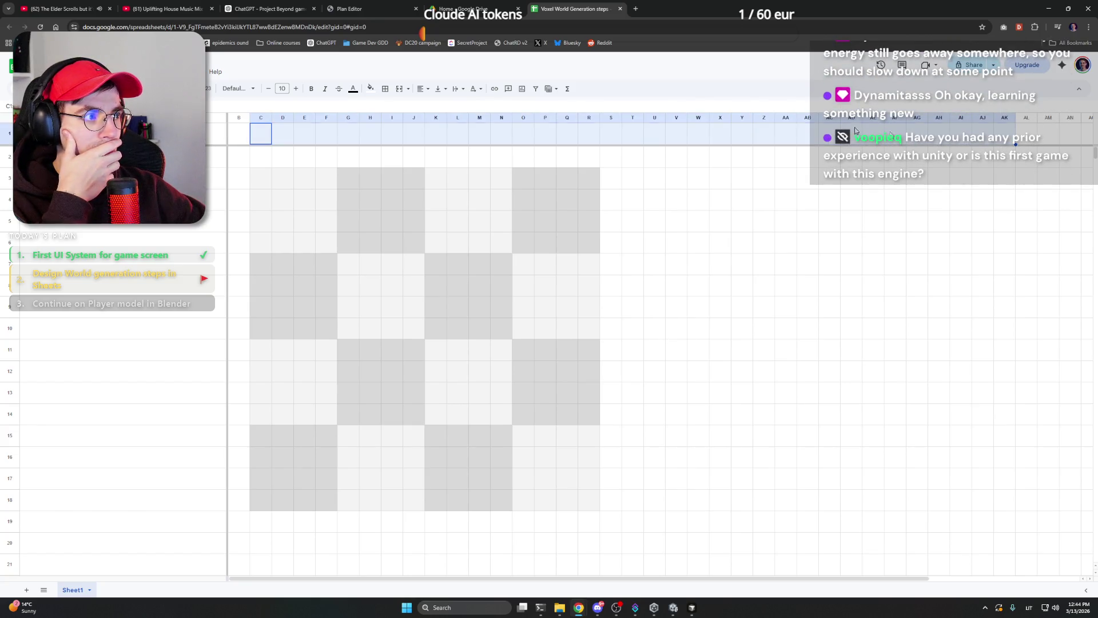
click(400, 89)
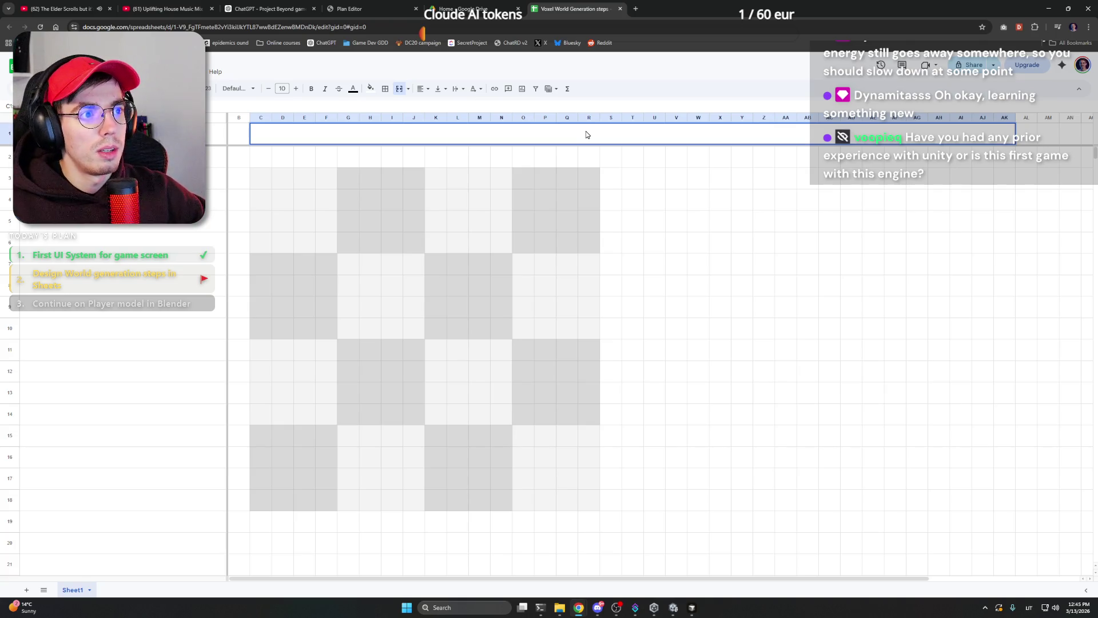
double_click(592, 130)
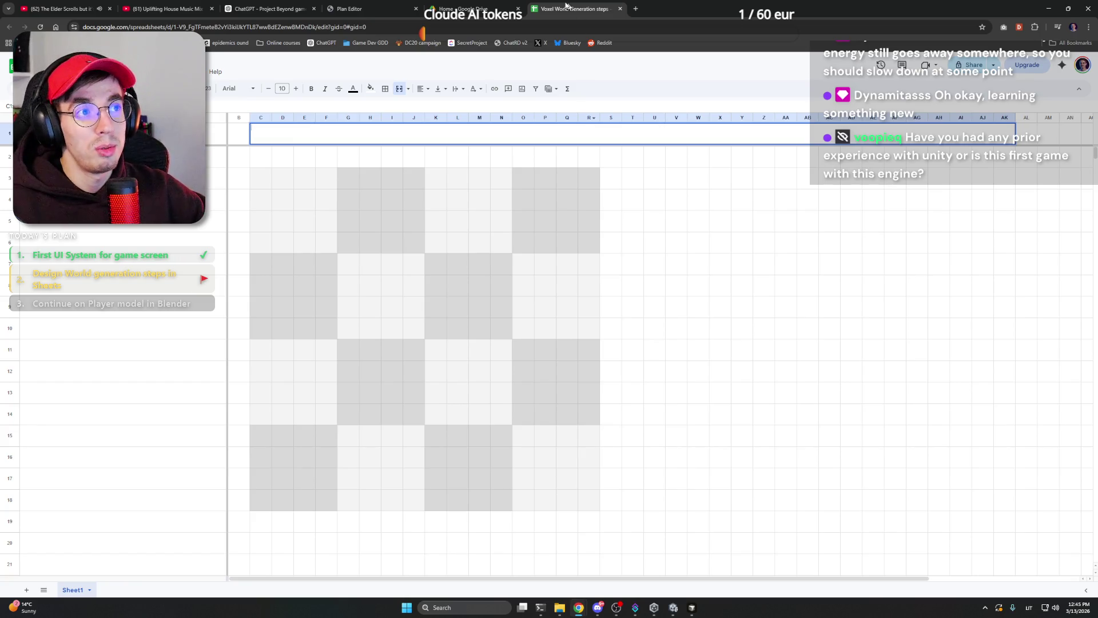
Load youtube.com and go to the signed-in account's own channel page.
text(youtube.com)
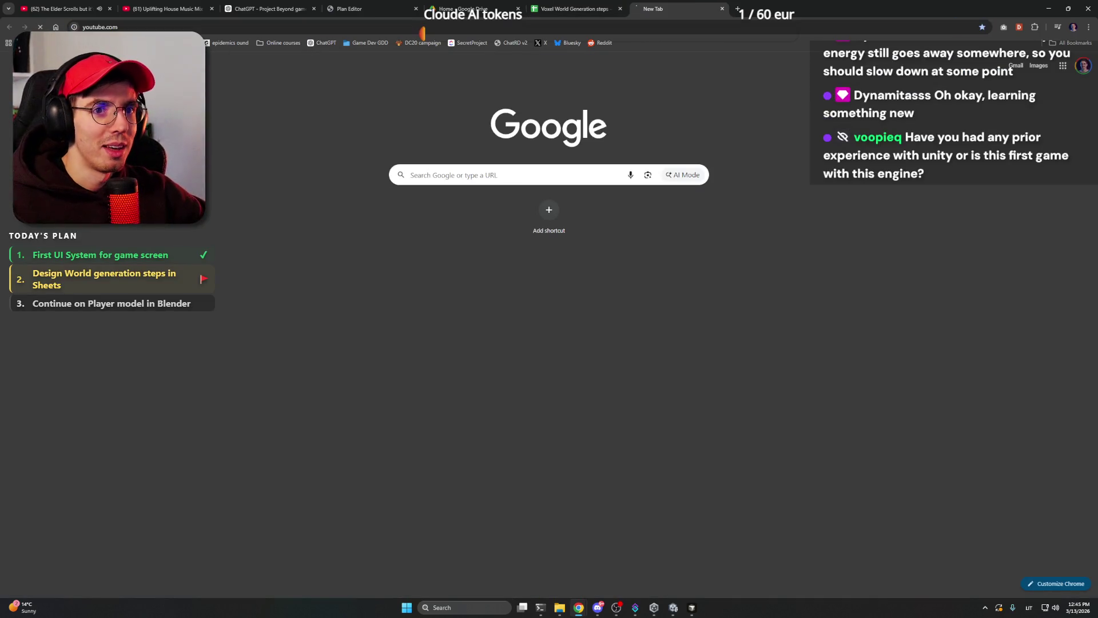
key(Return)
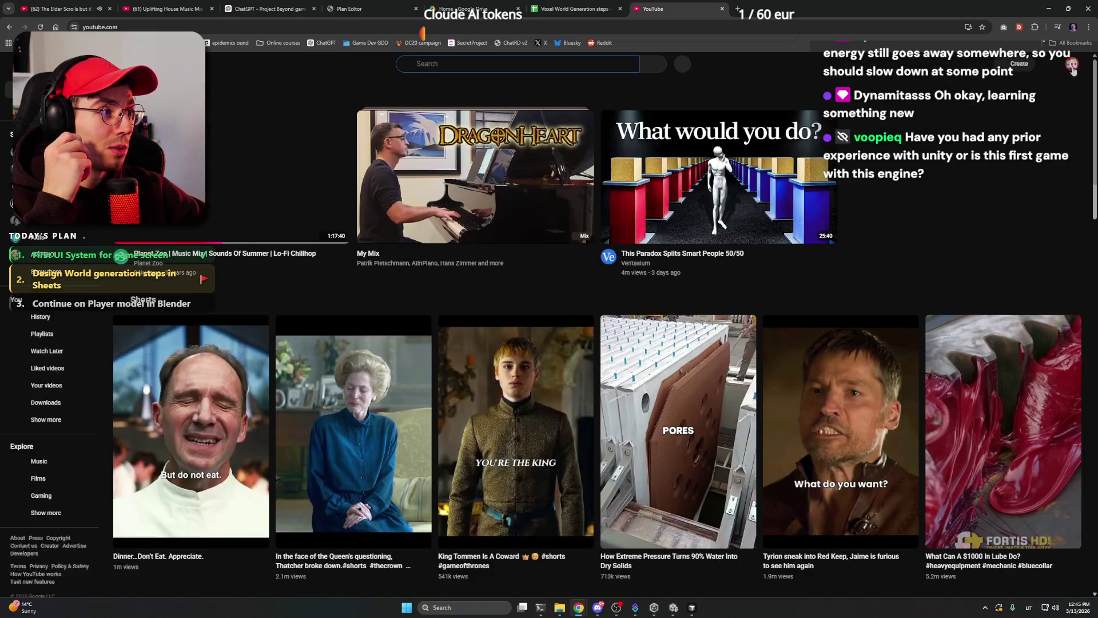
click(1072, 65)
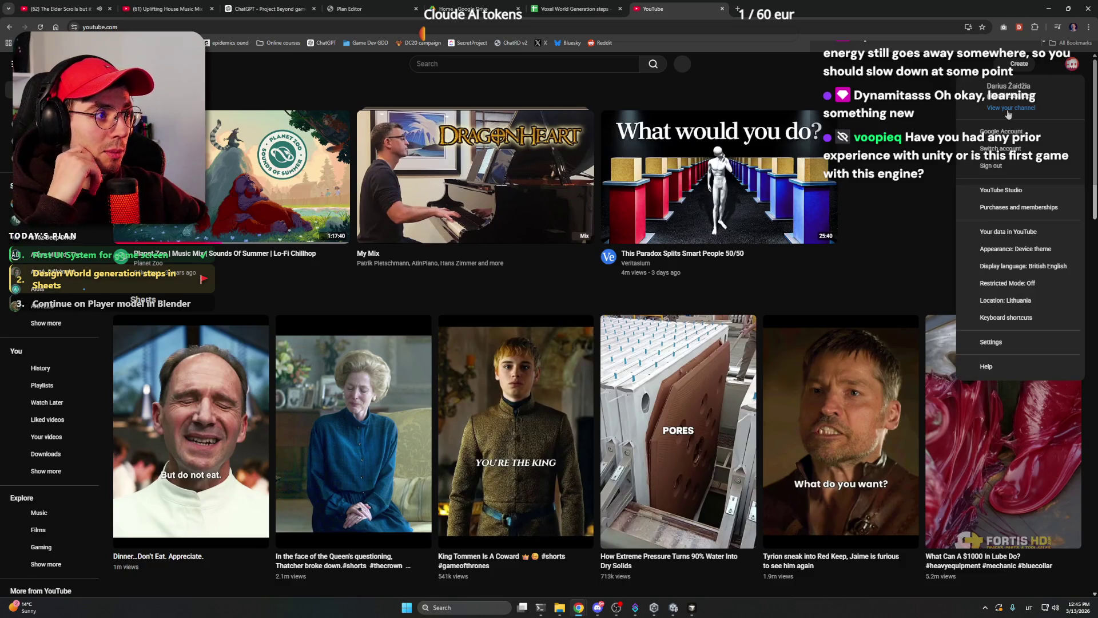
click(1010, 108)
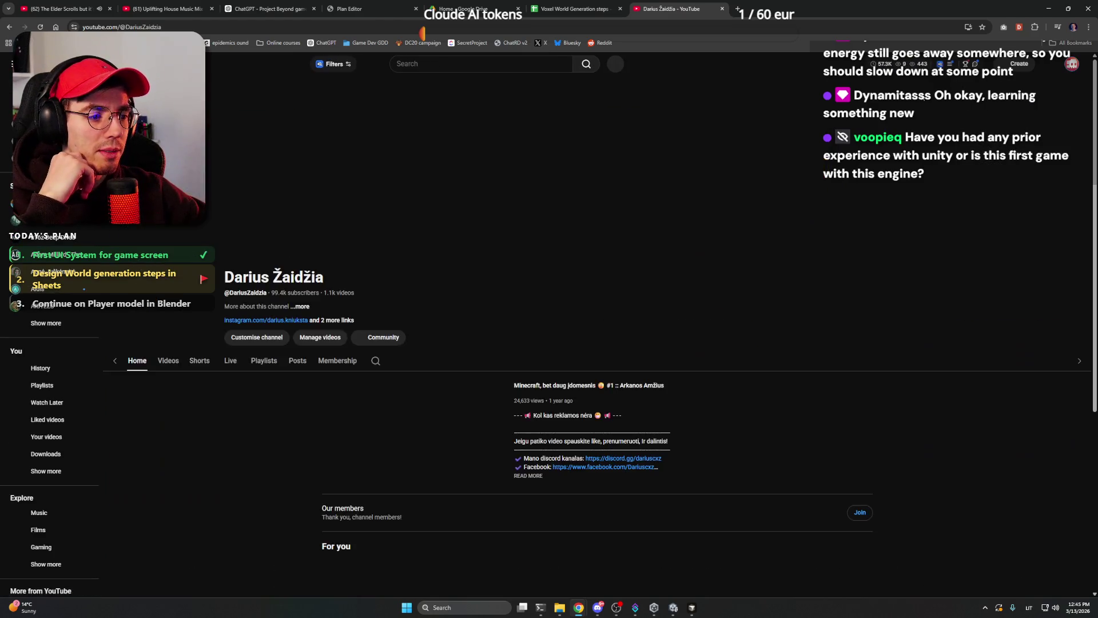
In the channel's Videos list, scroll down and open 'Išleidau Savo Žaidimą'.
click(369, 292)
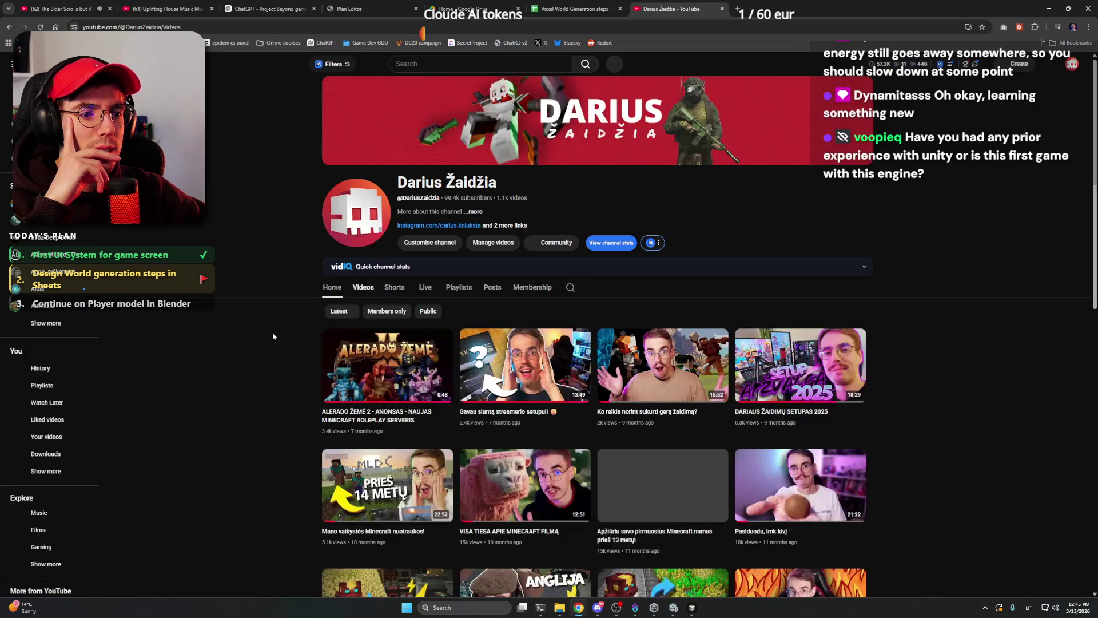
scroll(273, 336, down, 10)
scroll(273, 336, down, 4)
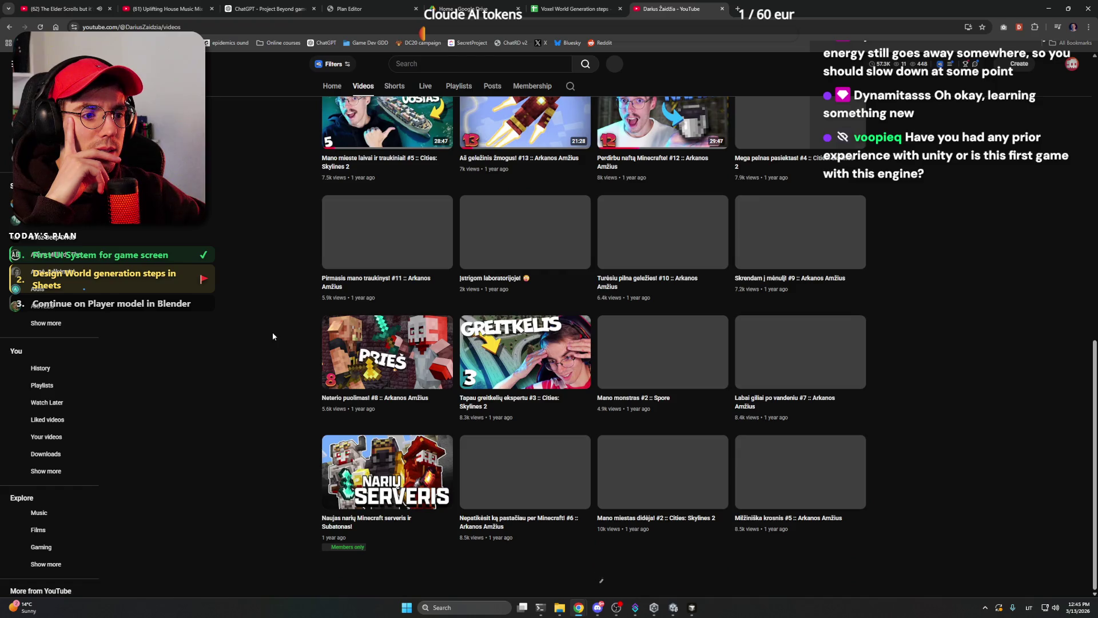
scroll(273, 337, down, 5)
scroll(272, 336, down, 8)
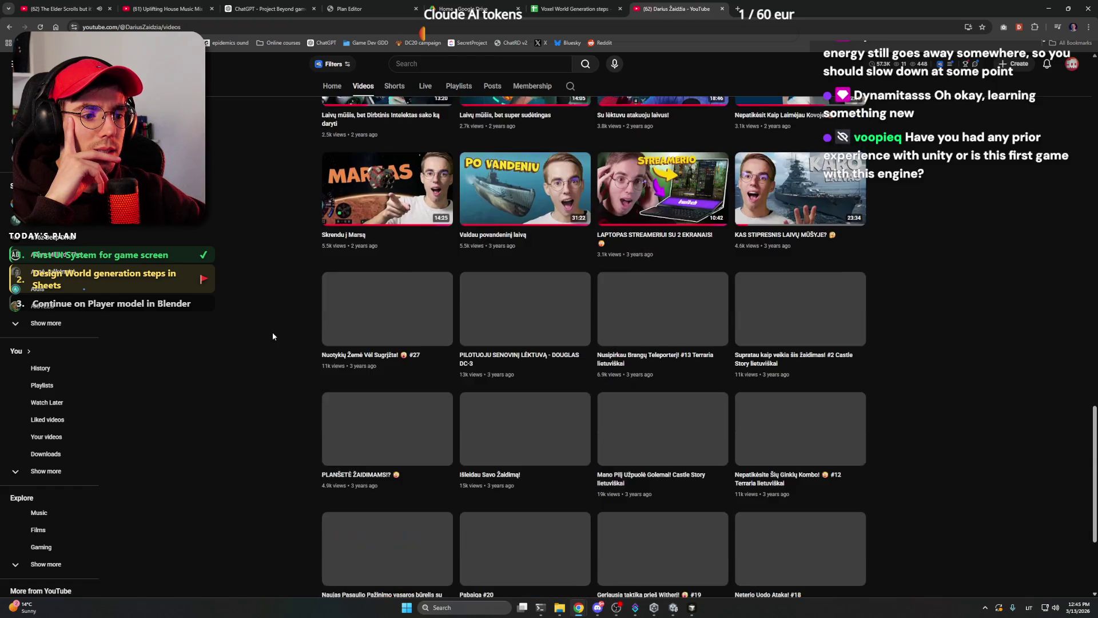
scroll(273, 336, down, 2)
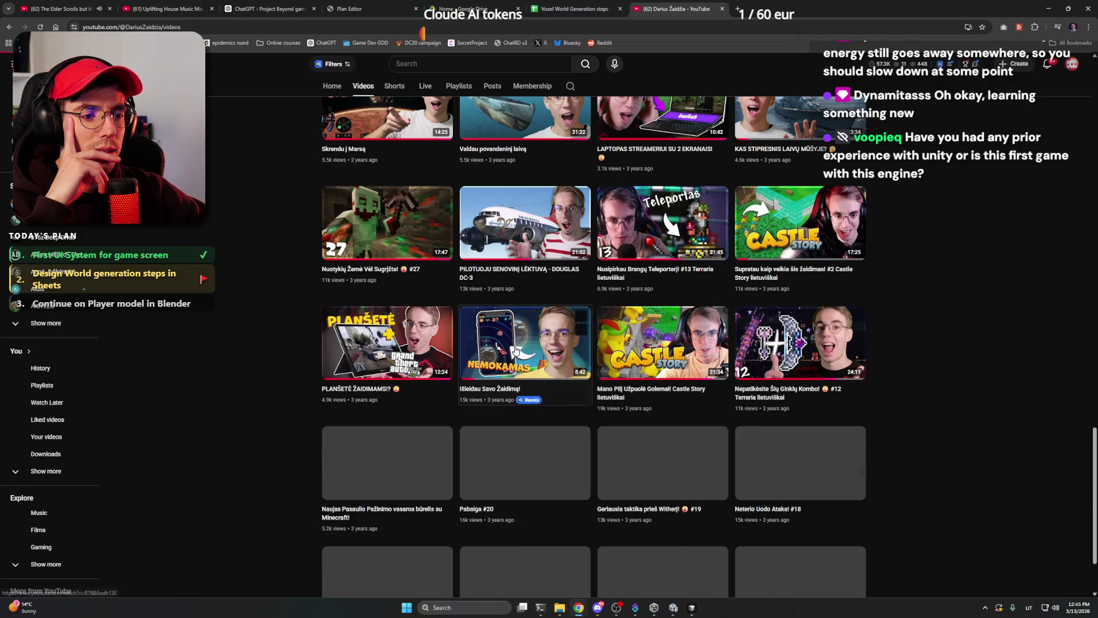
click(490, 313)
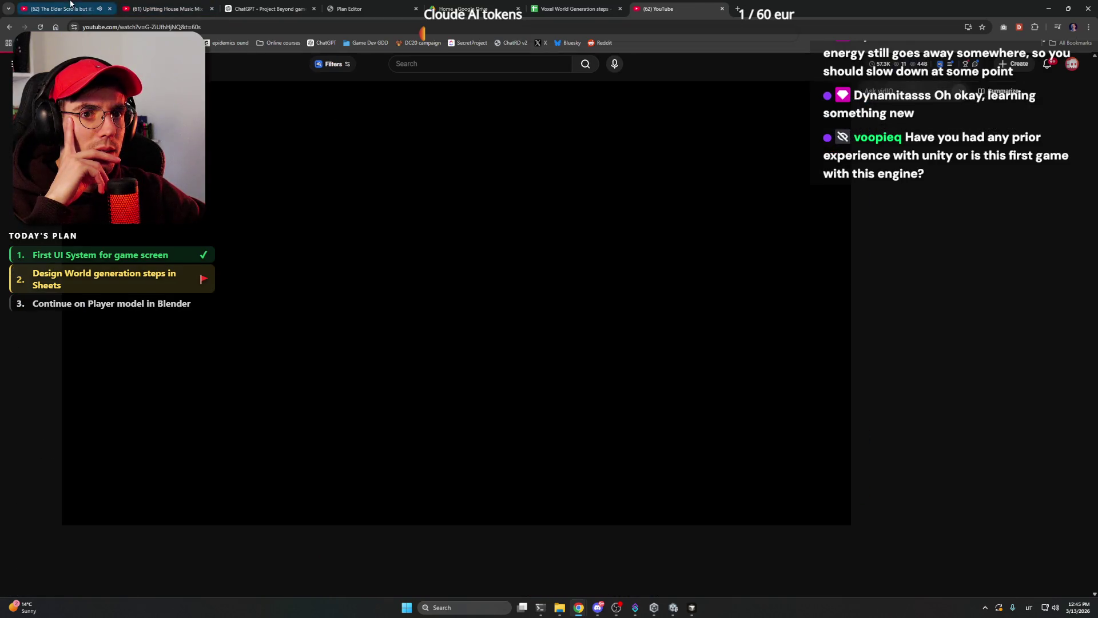
Turn up the volume and watch the video, pausing and resuming until it pauses at 1:24.
click(71, 4)
click(718, 4)
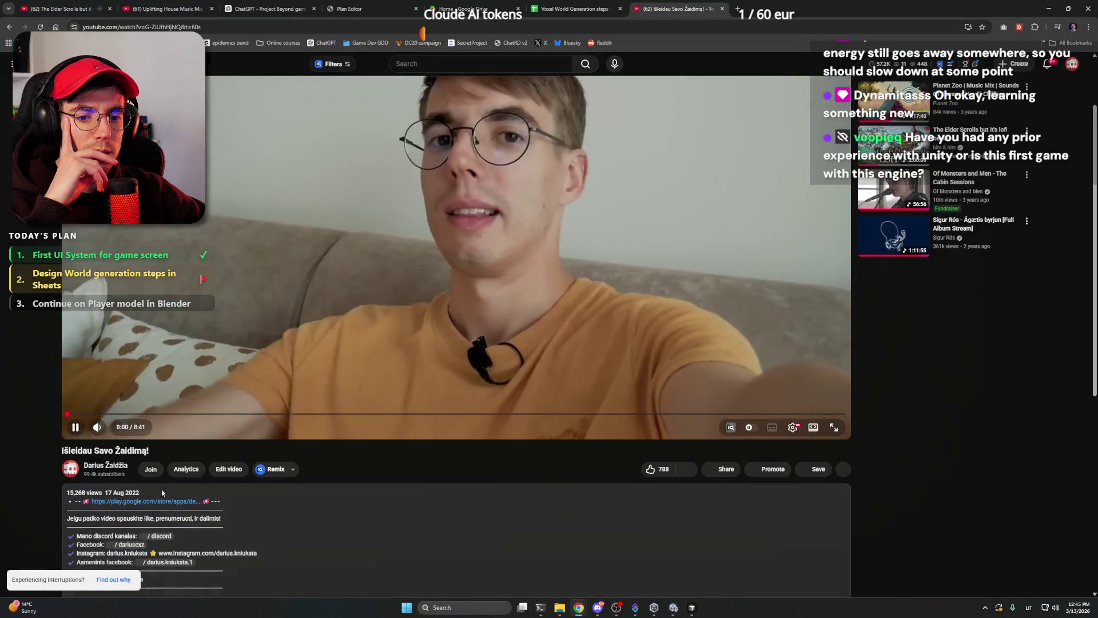
scroll(171, 489, down, 3)
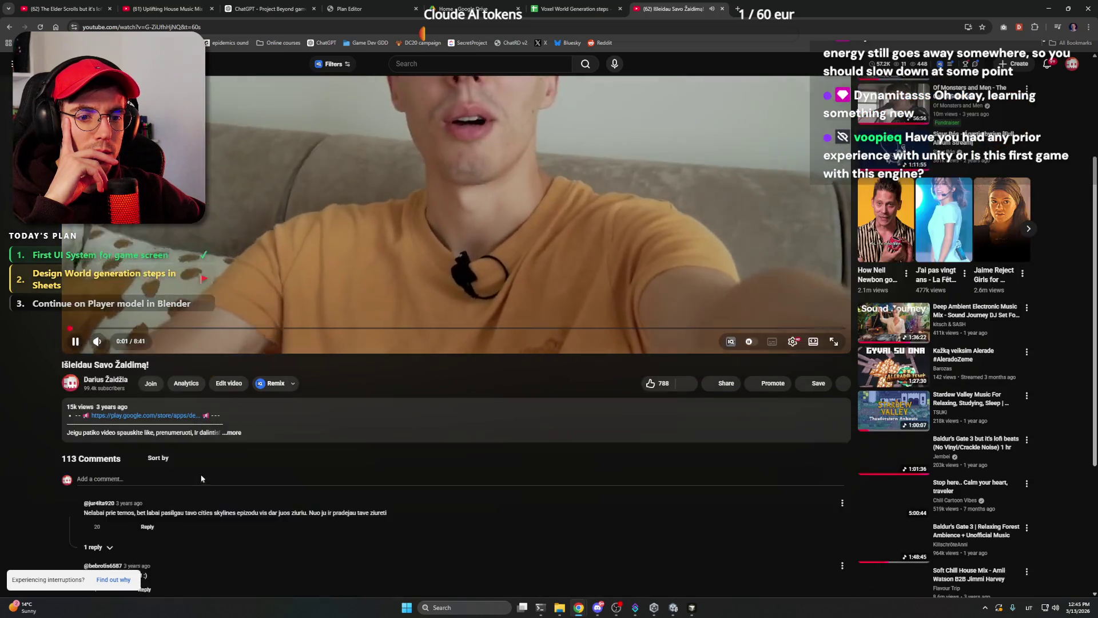
scroll(201, 478, up, 3)
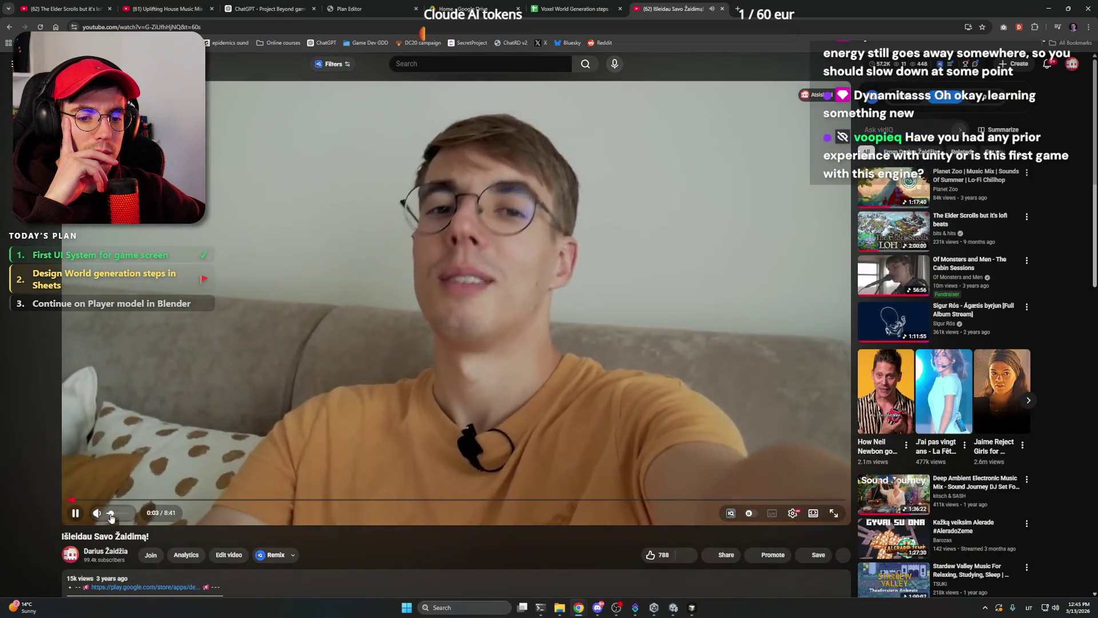
drag(111, 517, 127, 518)
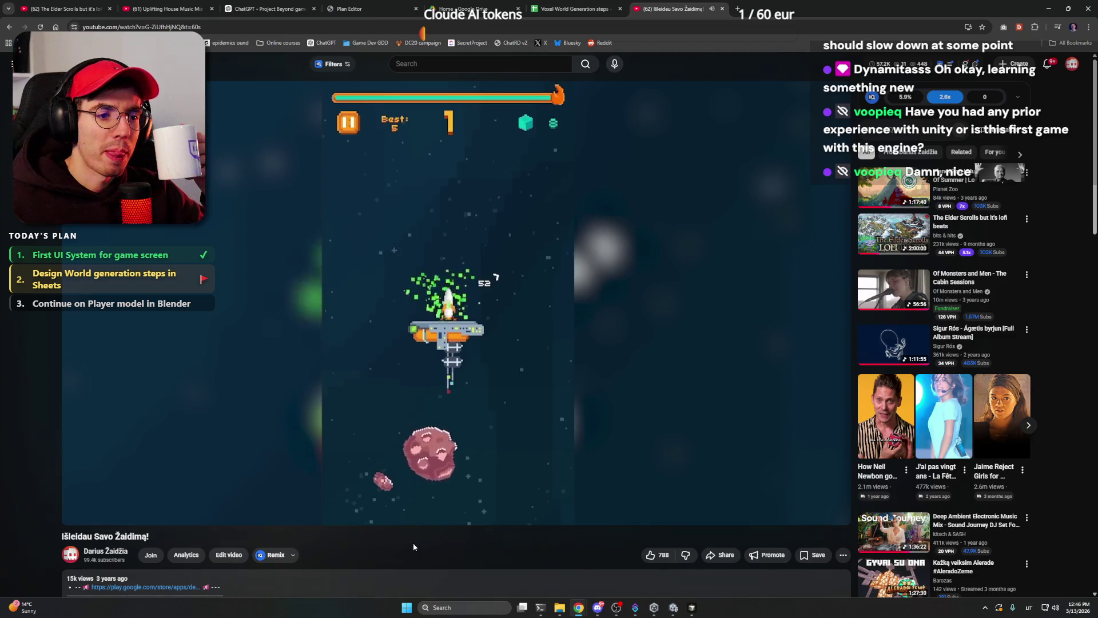
key(space)
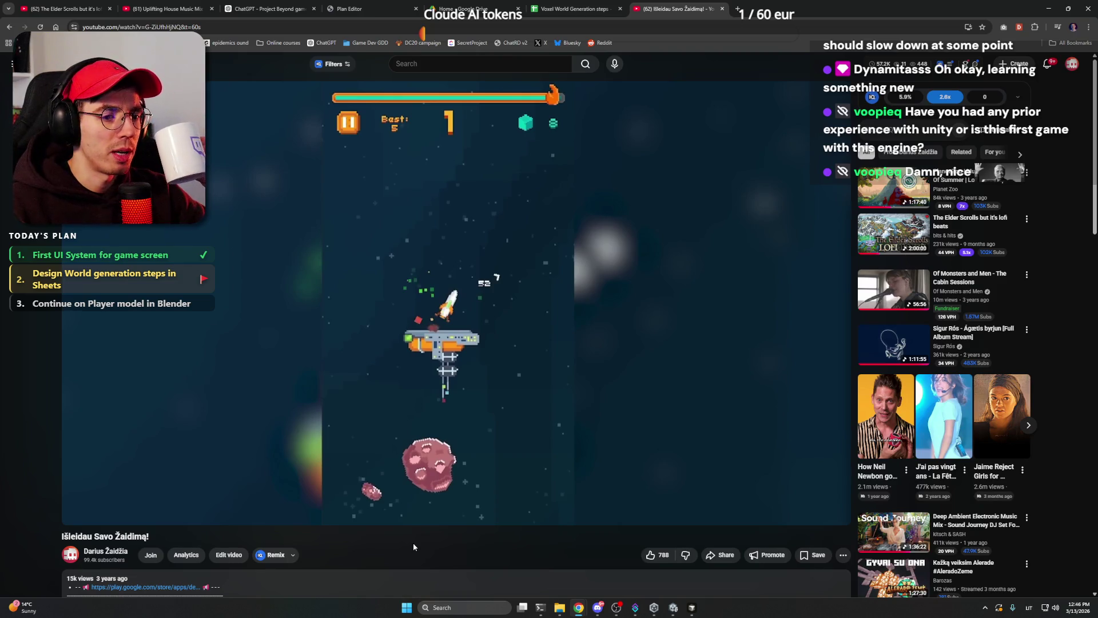
key(k)
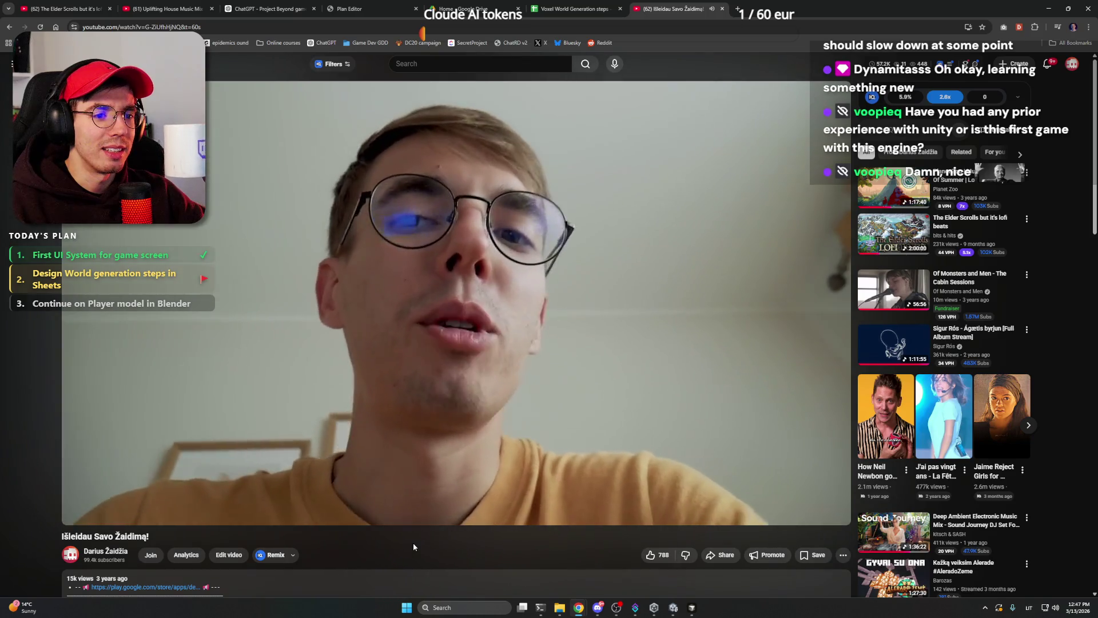
key(space)
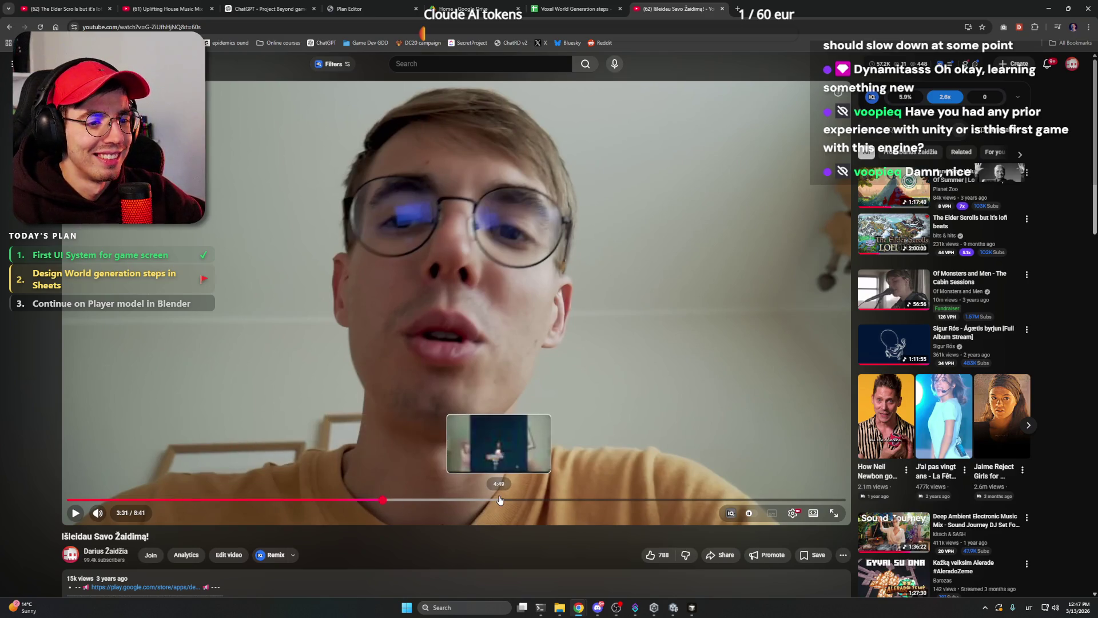
Jump the video to 4:49, back to 4:44, resume, skip to 5:19, then return to the channel's videos.
click(500, 499)
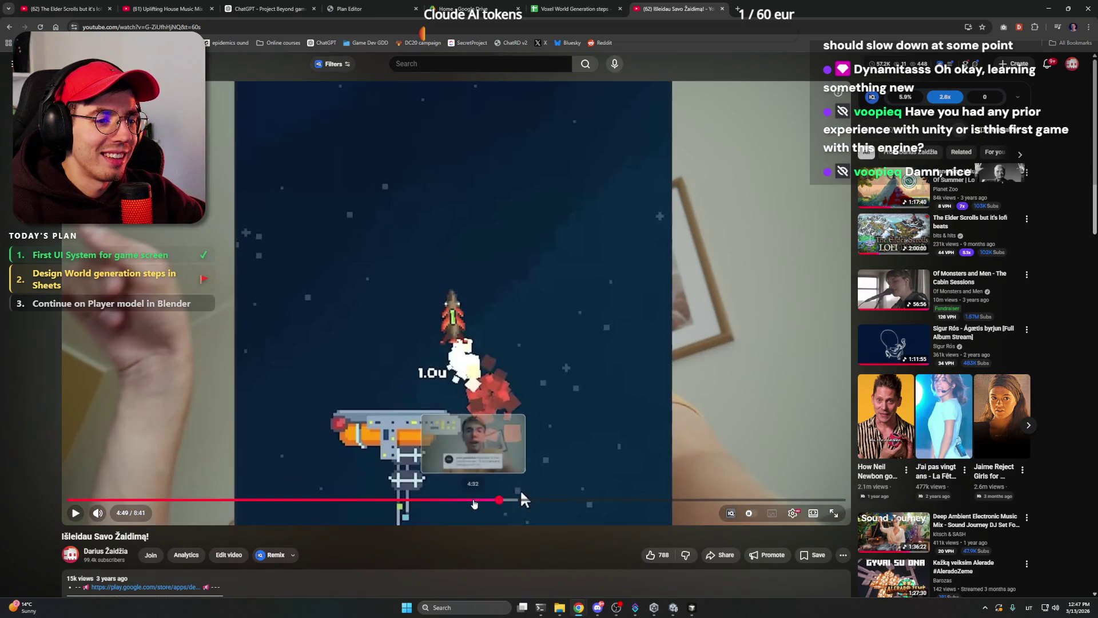
click(490, 501)
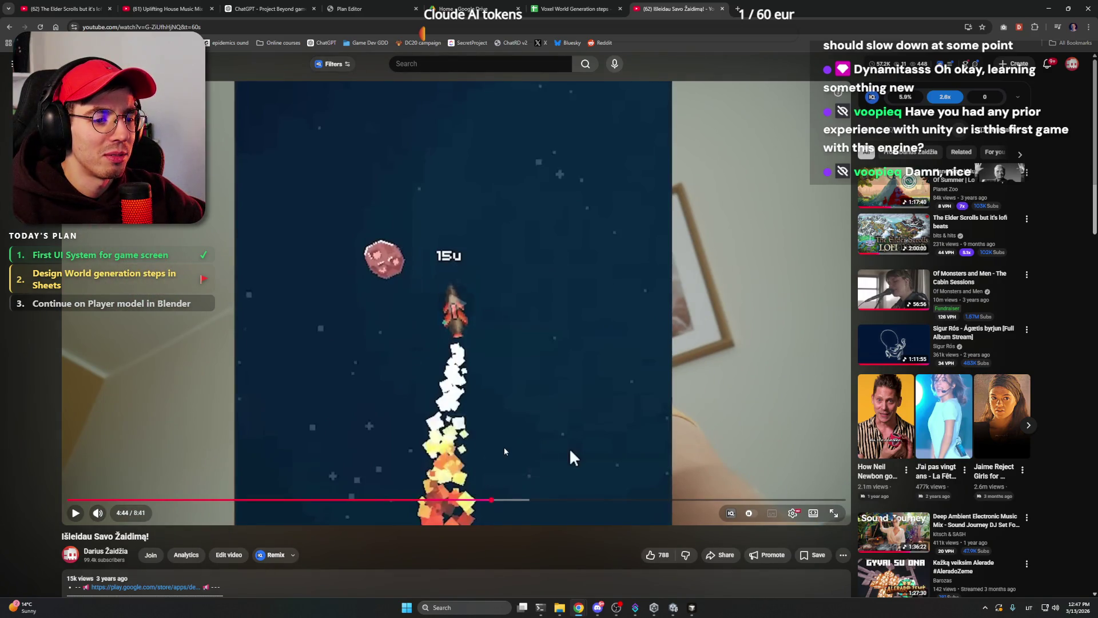
click(506, 461)
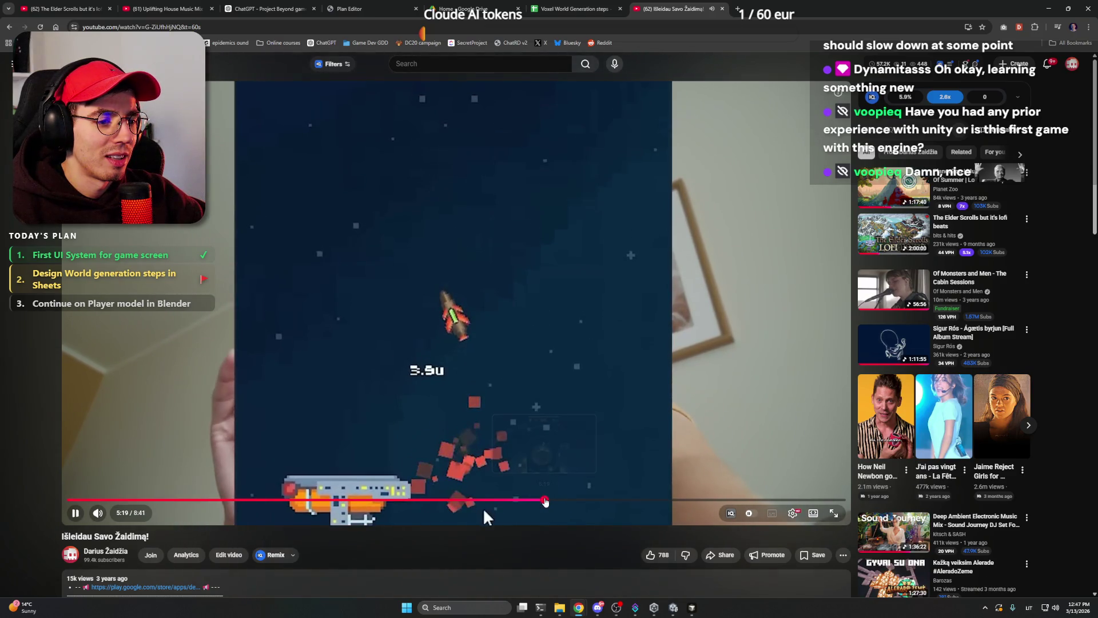
click(545, 501)
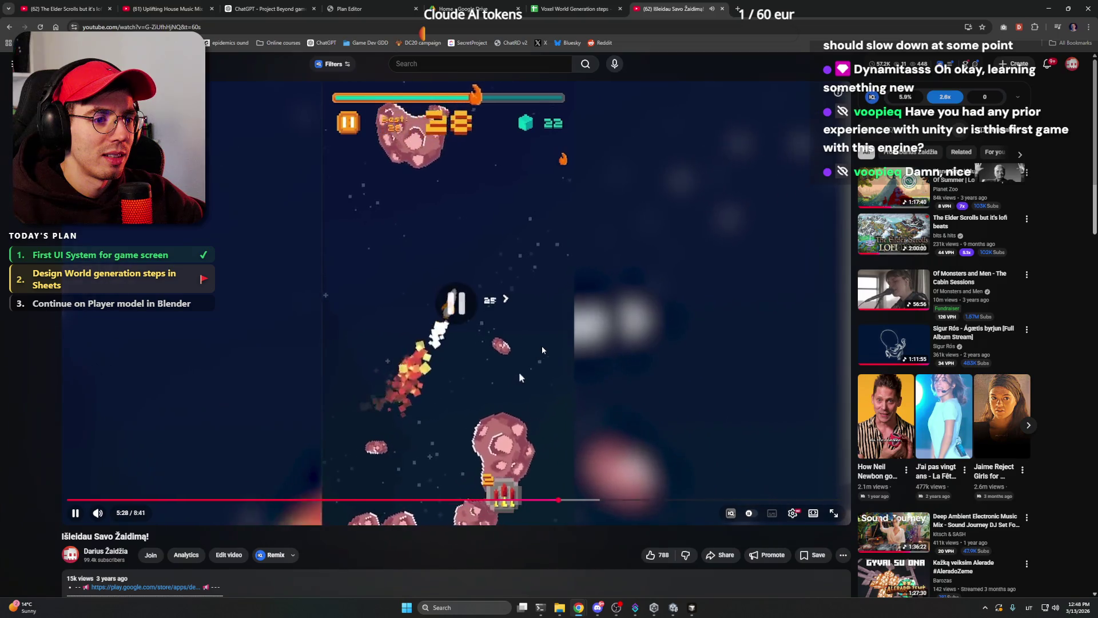
scroll(557, 332, down, 4)
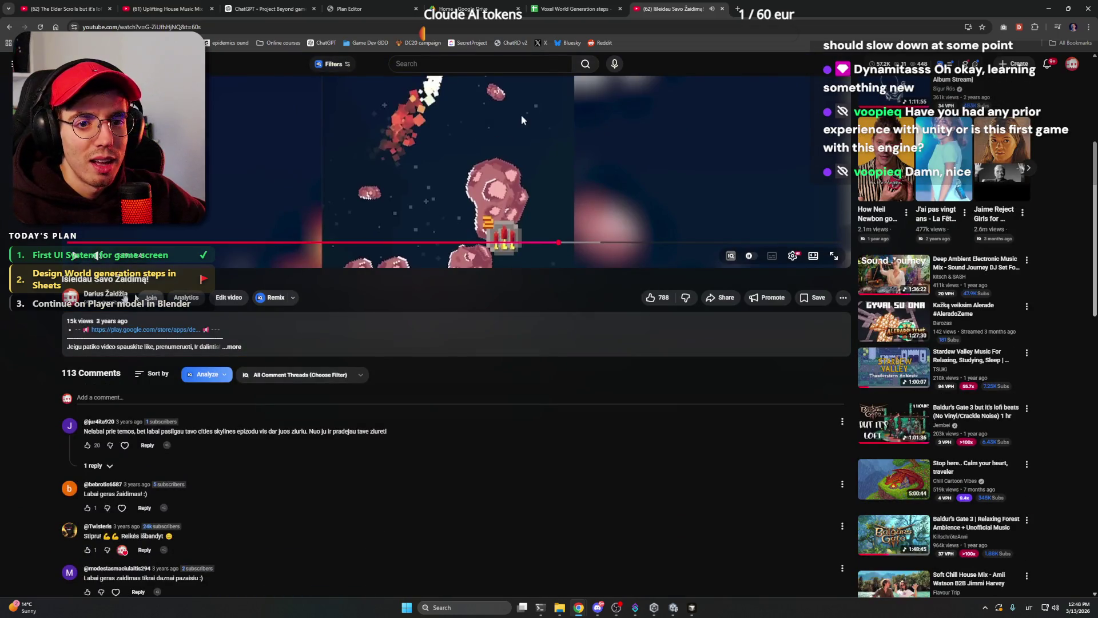
key(alt+Left)
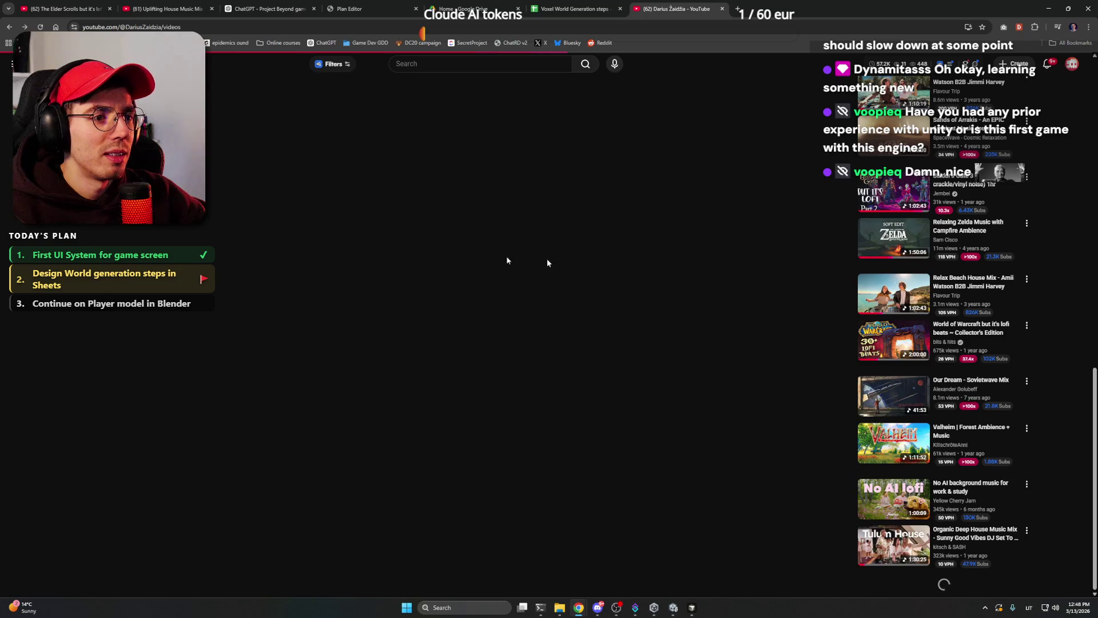
Scroll down through the channel's more recent uploads on the Videos tab.
scroll(428, 259, up, 5)
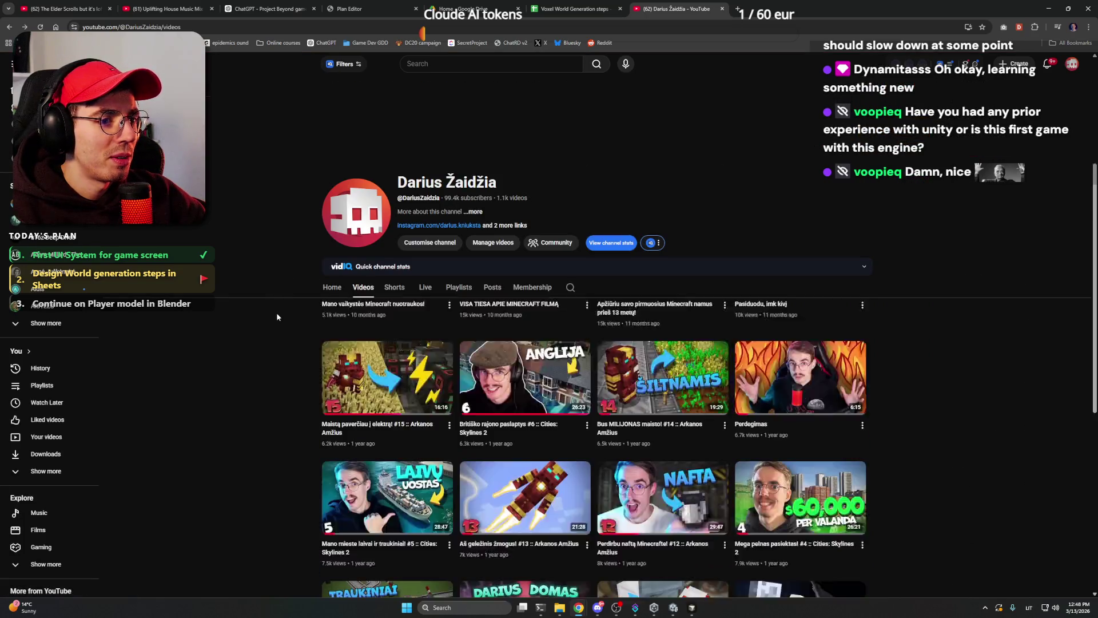
scroll(276, 317, down, 7)
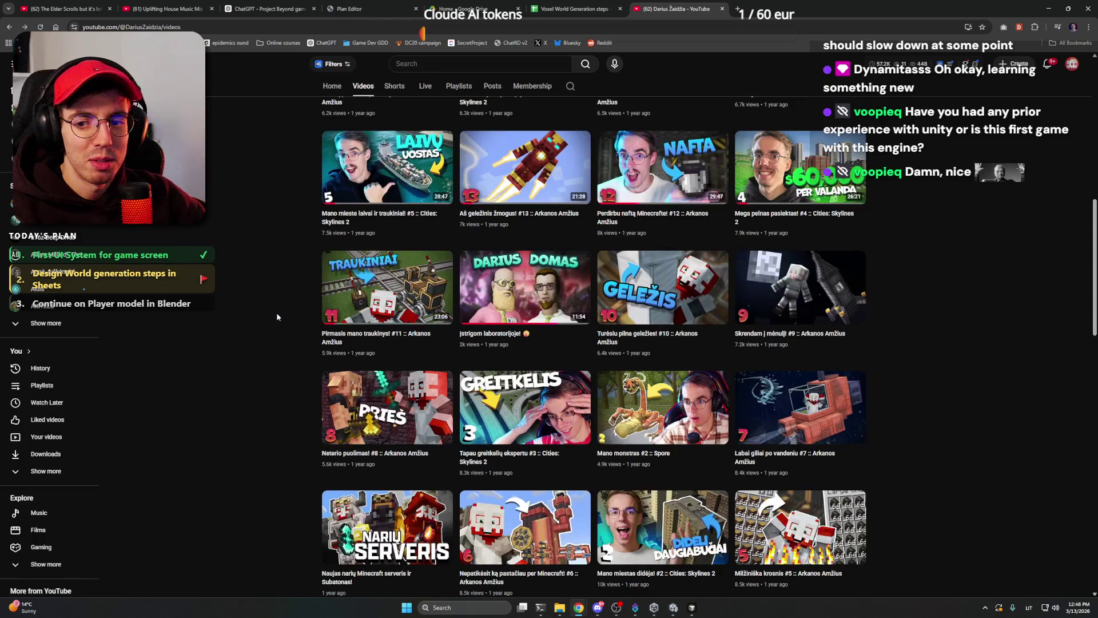
scroll(277, 317, down, 7)
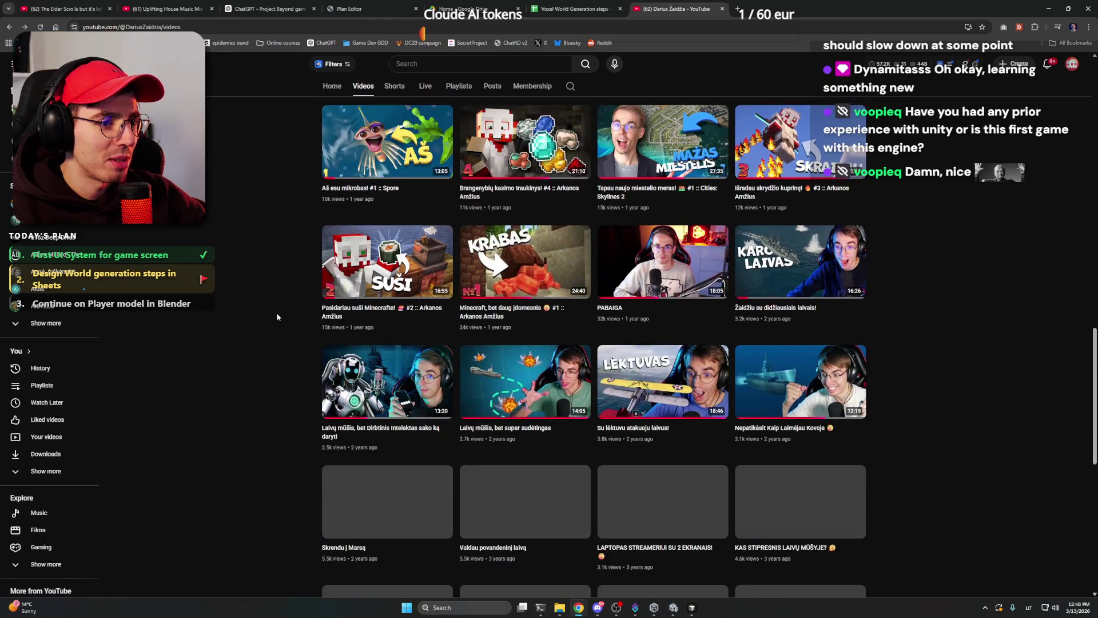
scroll(277, 317, down, 1)
scroll(277, 317, down, 2)
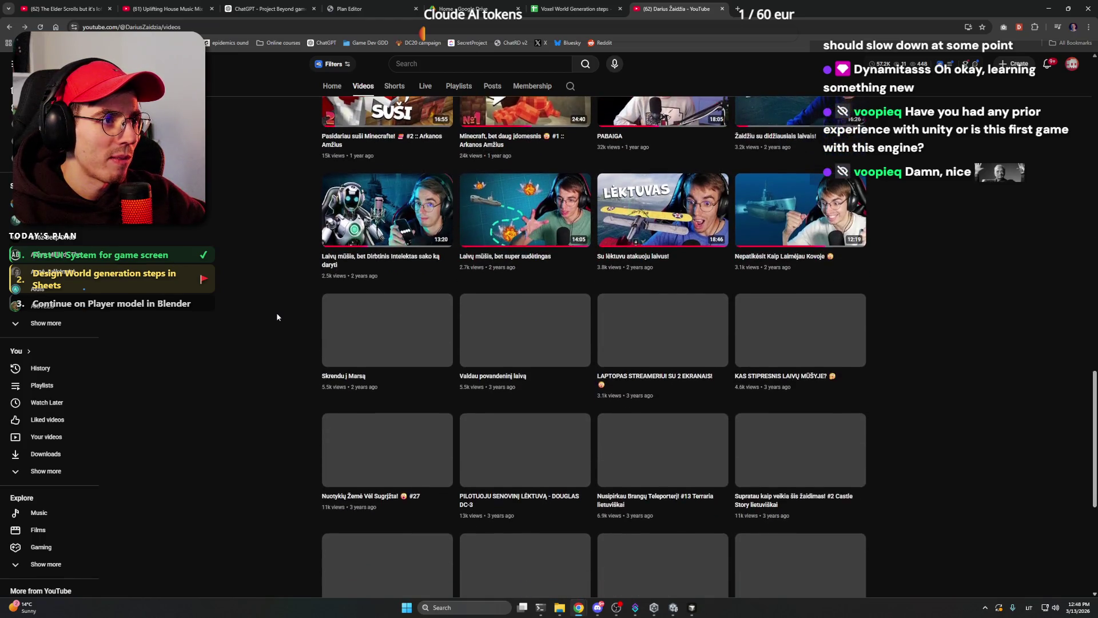
scroll(277, 317, down, 3)
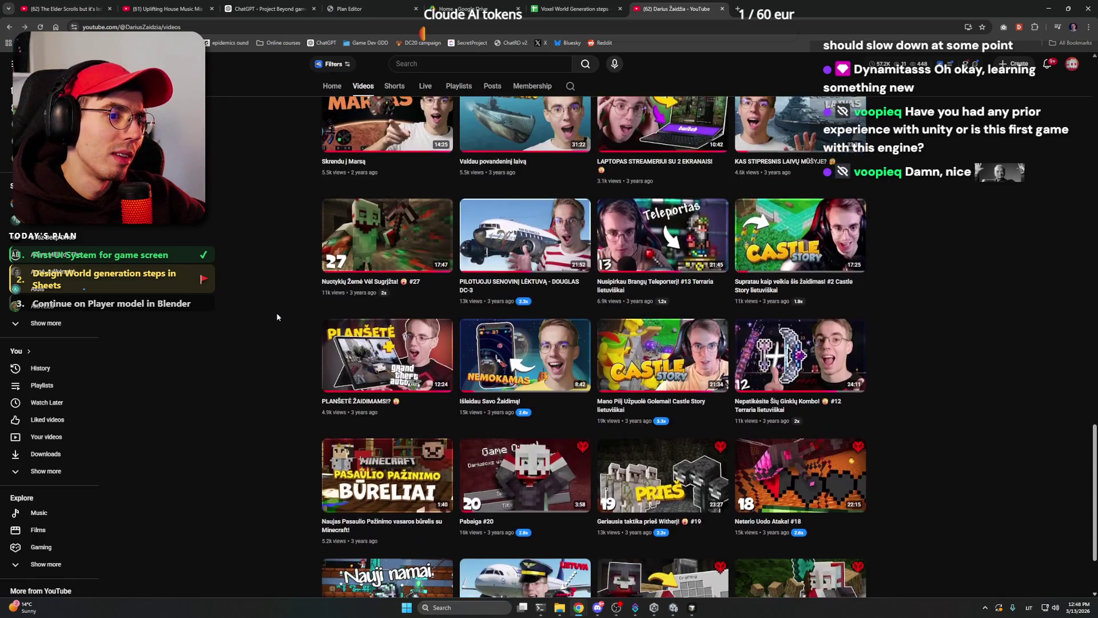
scroll(277, 317, down, 1)
scroll(277, 317, down, 5)
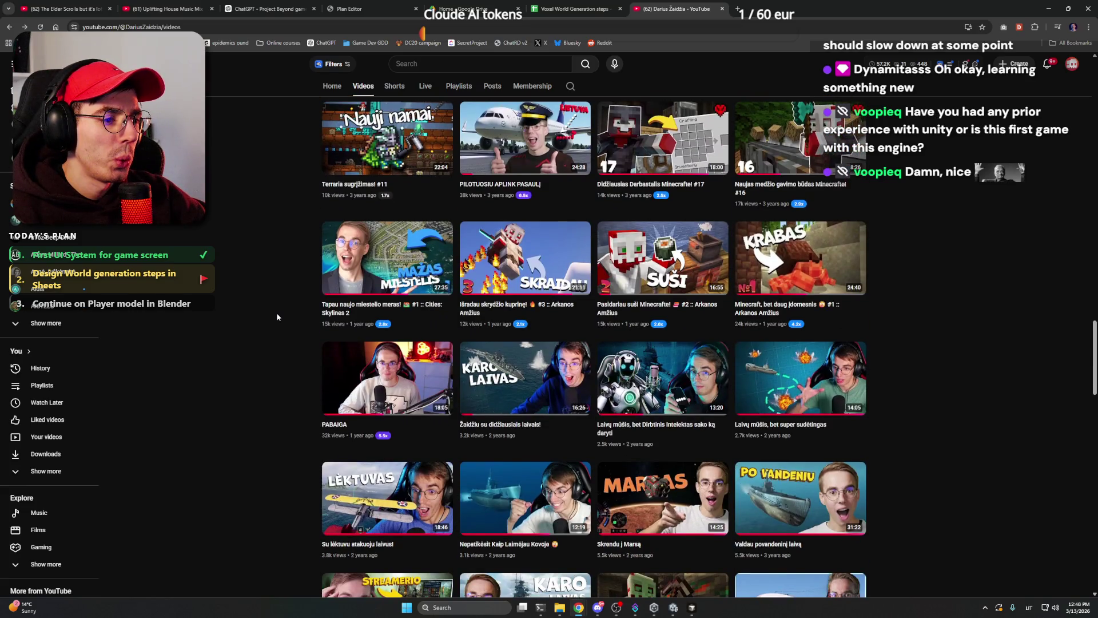
scroll(277, 317, down, 1)
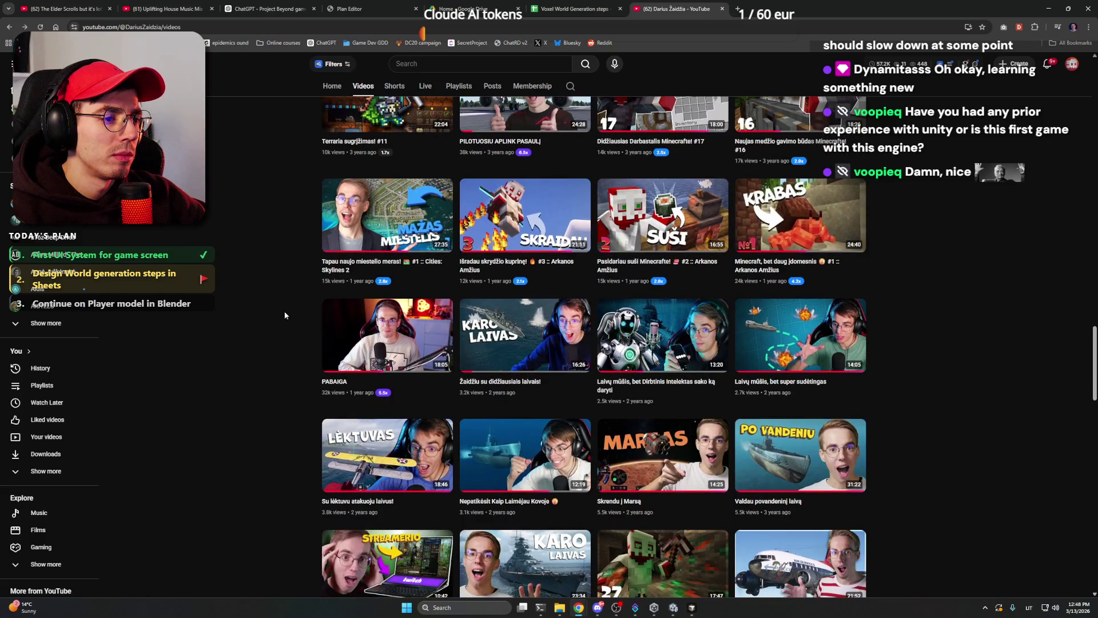
scroll(284, 315, up, 4)
scroll(284, 315, down, 5)
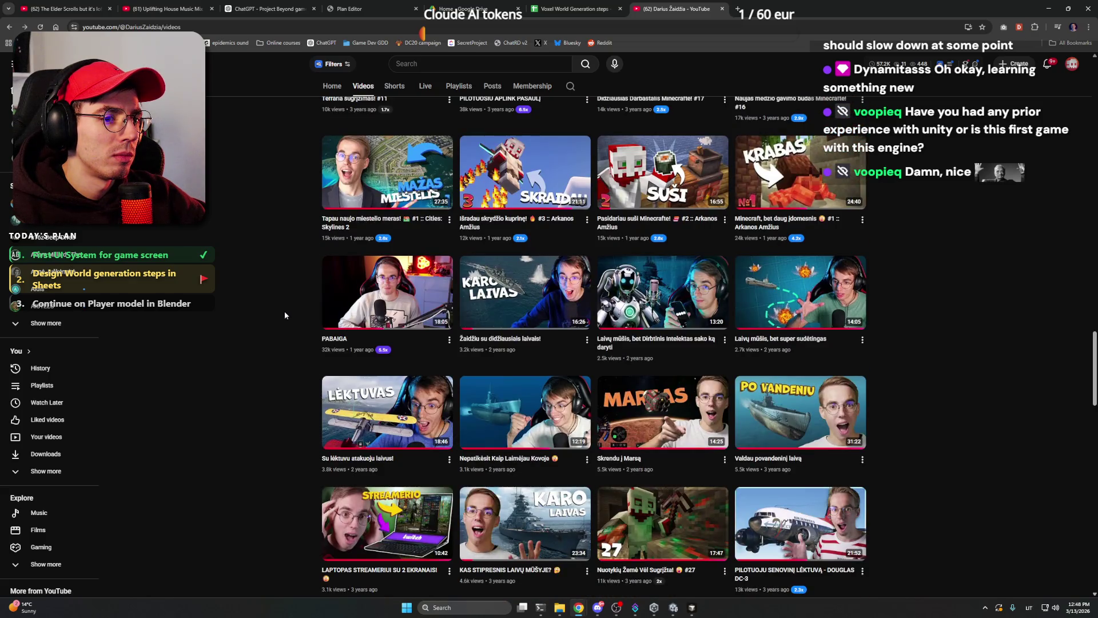
scroll(285, 315, down, 3)
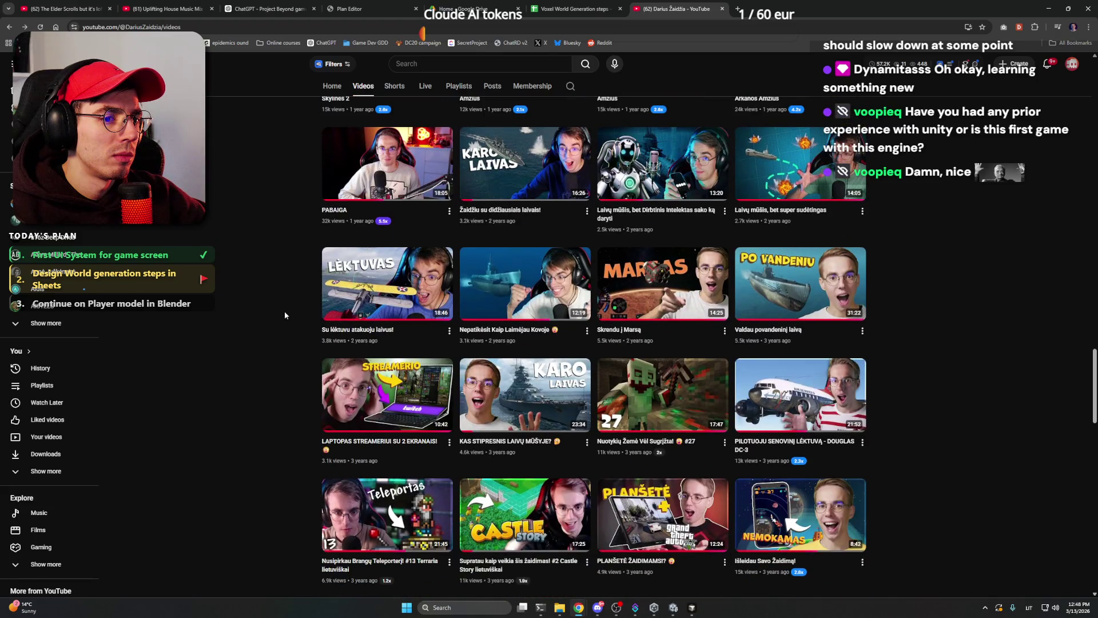
scroll(285, 315, down, 5)
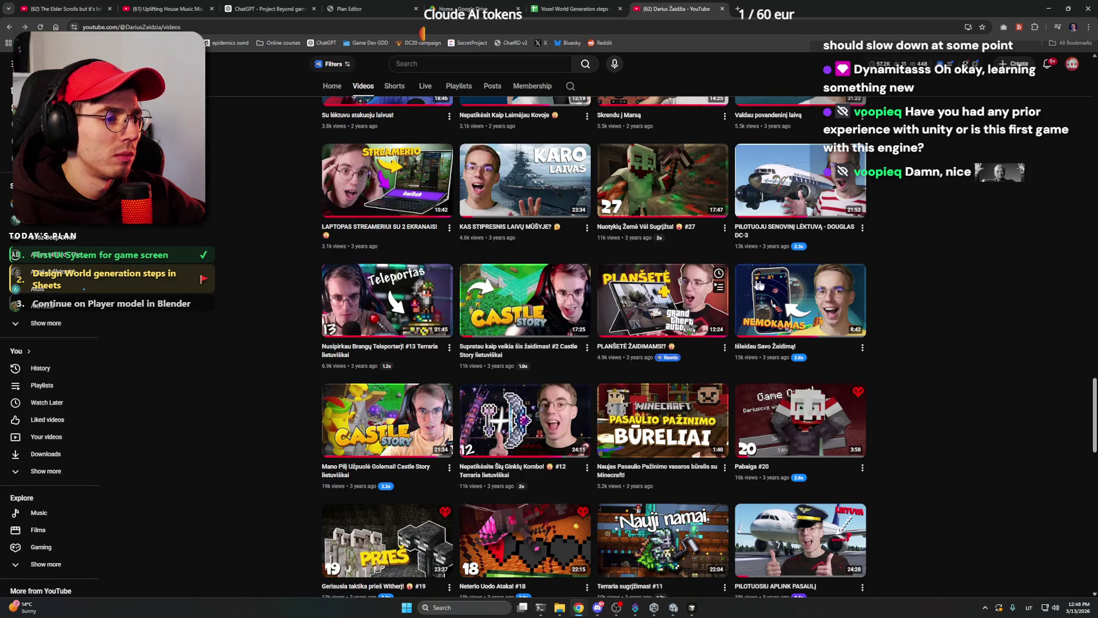
mouse_move(788, 286)
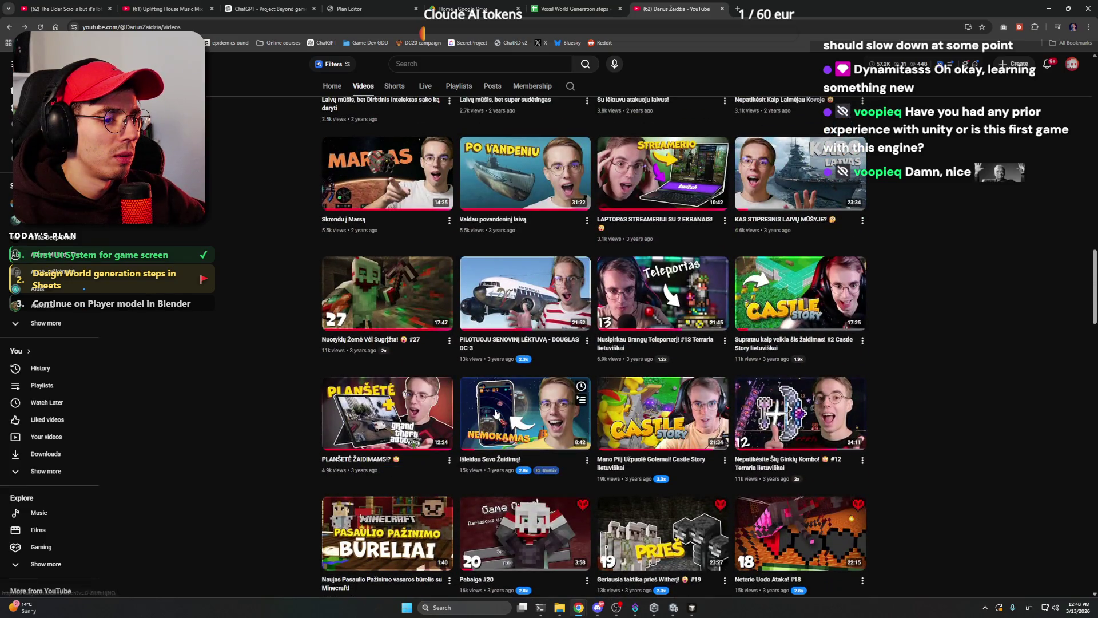
Scroll back to five-year-old uploads and bring up link options for GREIT IŠLEISIU SAVO ŽAIDIMĄ!
scroll(496, 413, down, 5)
scroll(891, 397, down, 3)
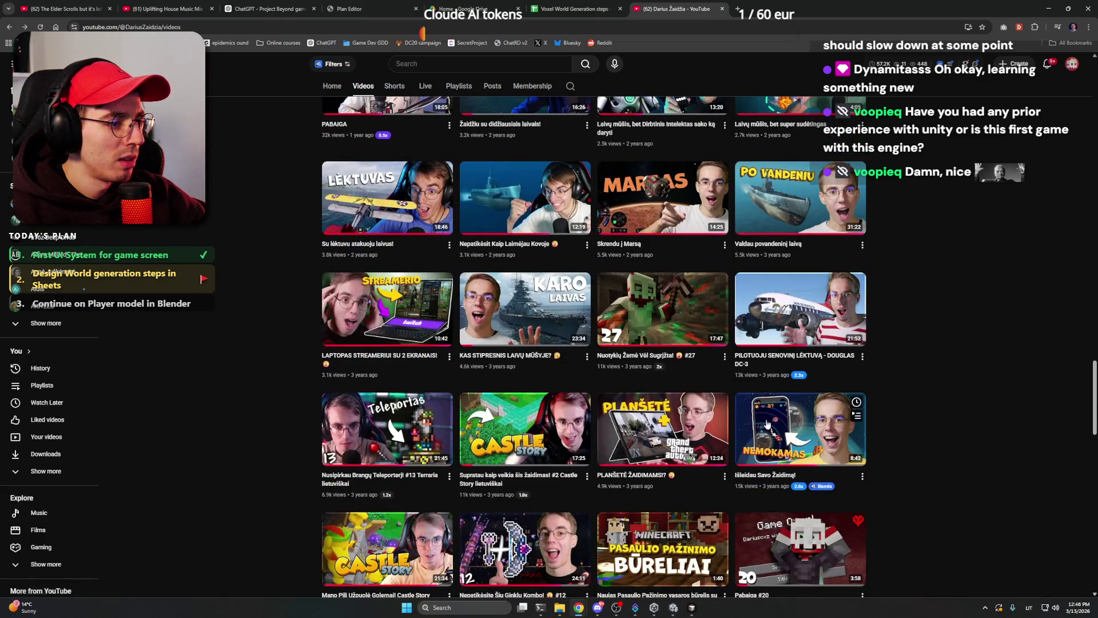
scroll(725, 412, up, 4)
scroll(554, 361, up, 5)
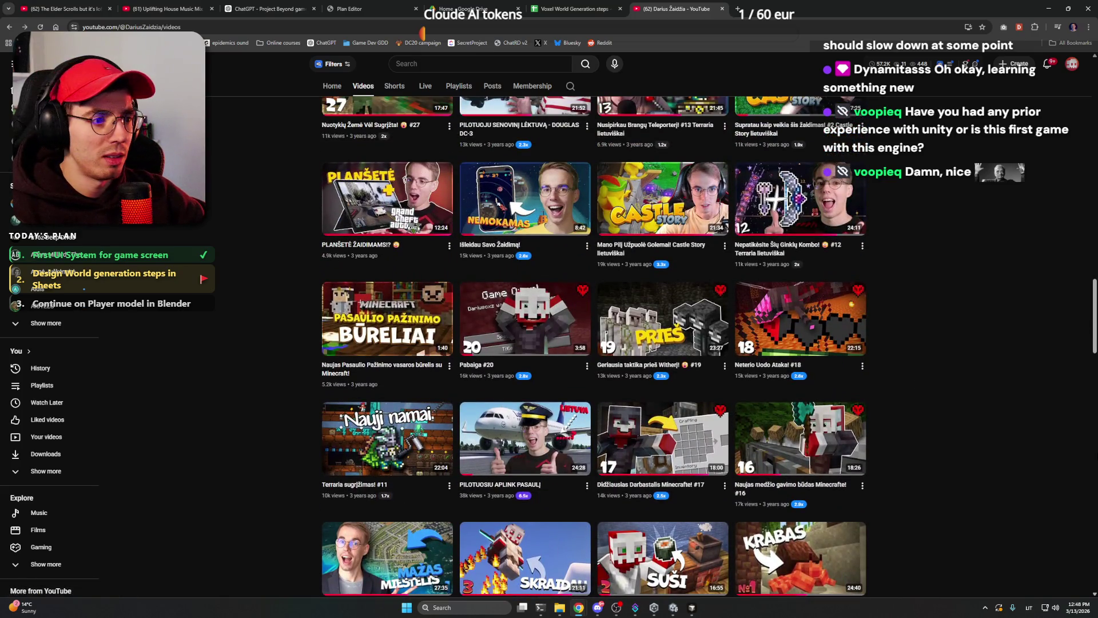
scroll(911, 437, down, 10)
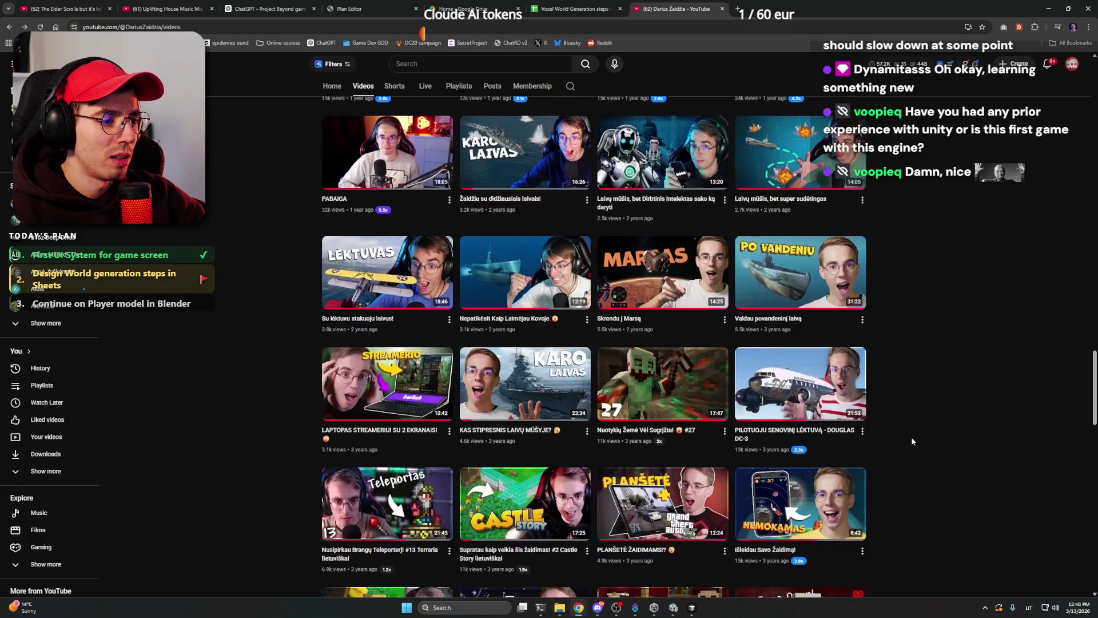
scroll(911, 437, down, 3)
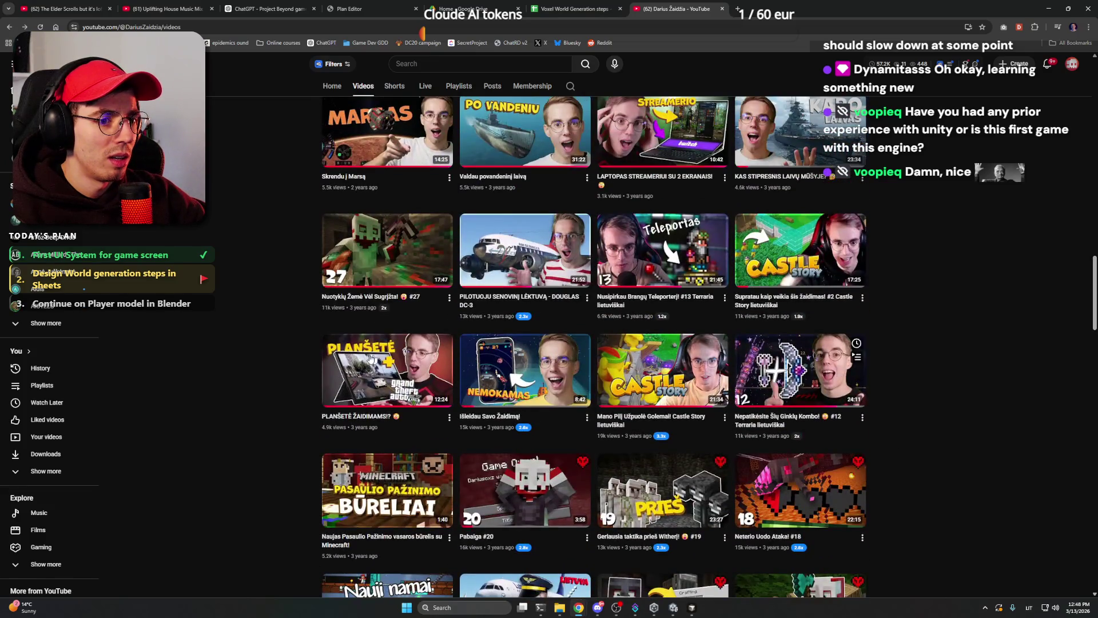
scroll(273, 366, down, 4)
scroll(273, 366, up, 6)
scroll(273, 366, down, 6)
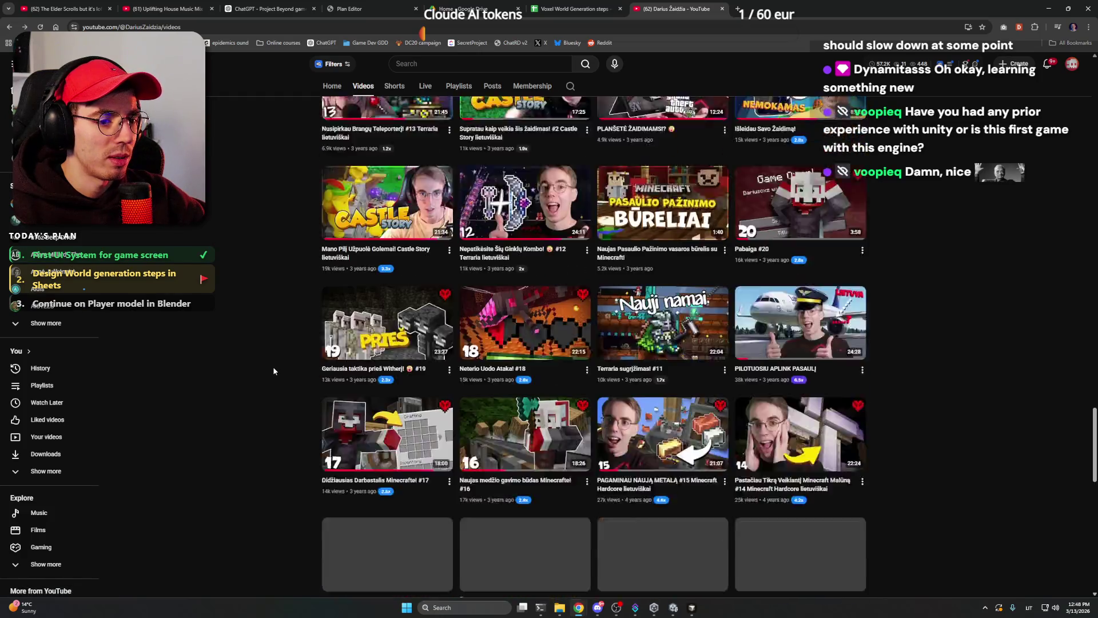
scroll(273, 366, down, 3)
scroll(278, 367, down, 6)
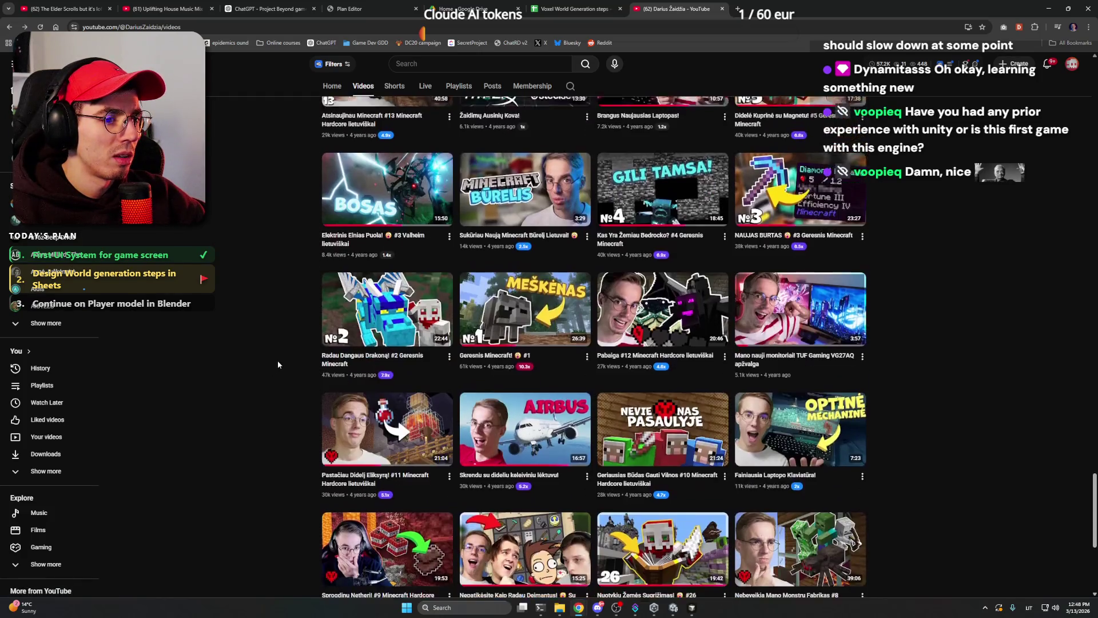
scroll(278, 364, down, 4)
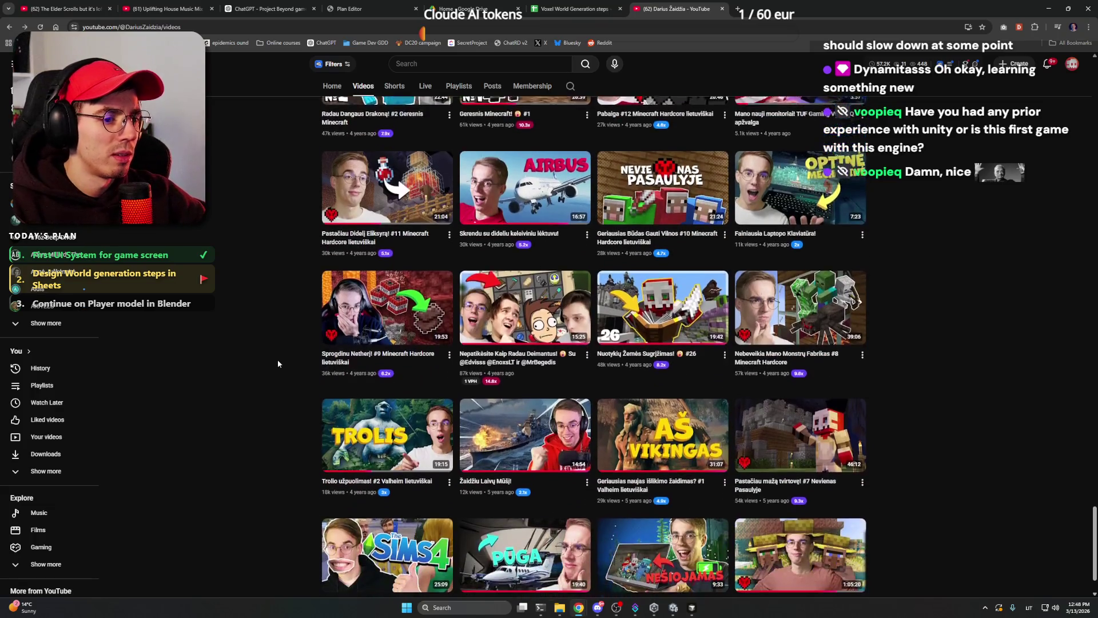
scroll(278, 364, down, 4)
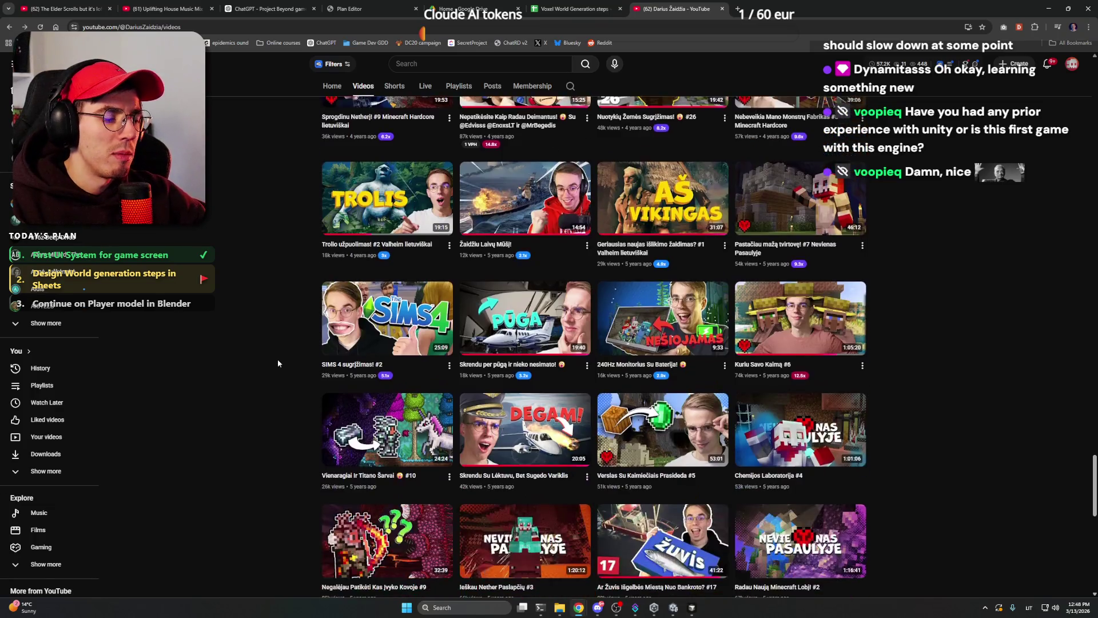
scroll(278, 364, down, 1)
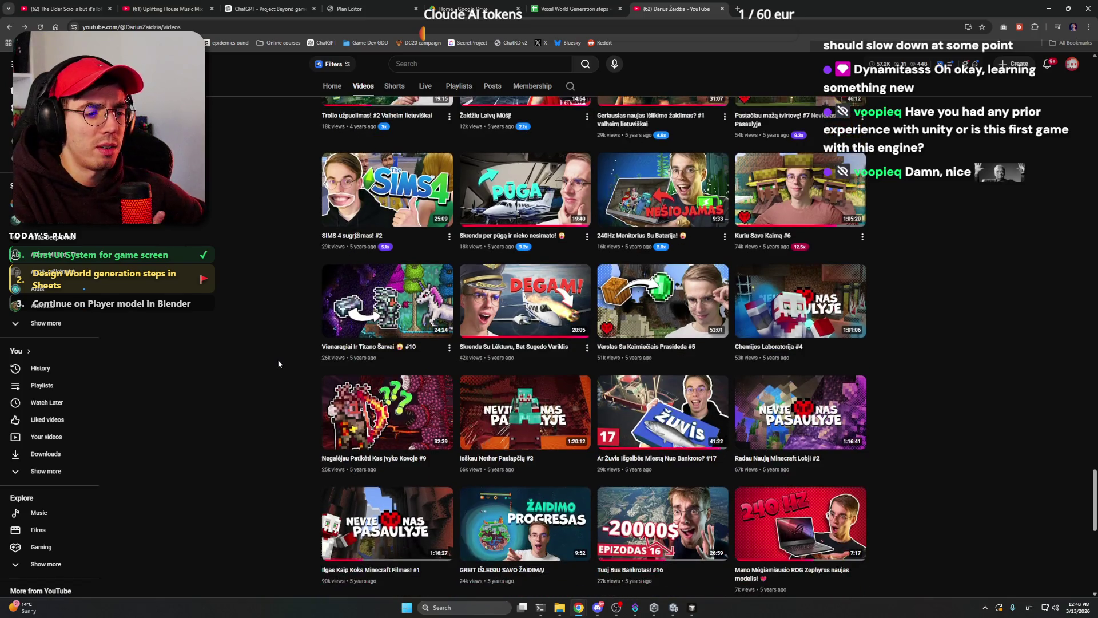
scroll(278, 364, down, 2)
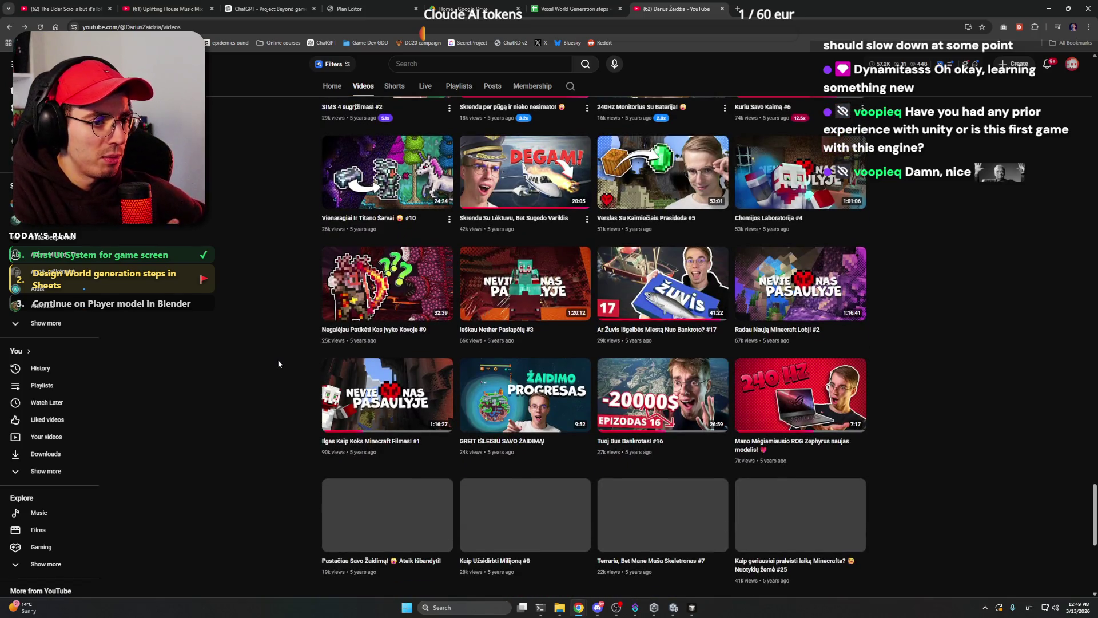
right_click(529, 389)
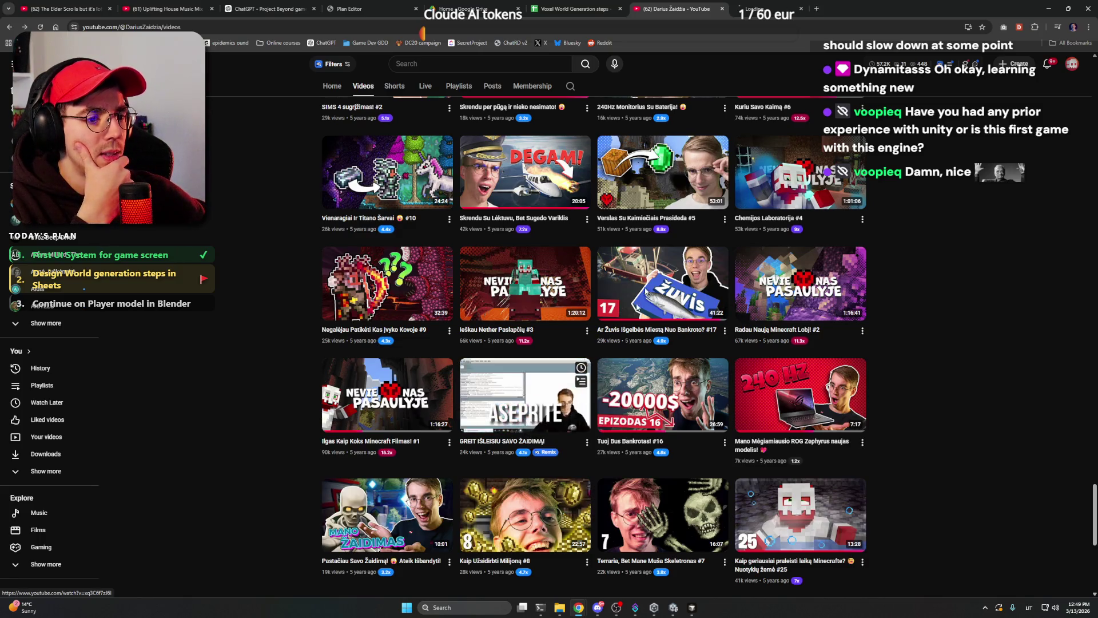
Switch to the GREIT IŠLEISIU SAVO ŽAIDIMĄ! tab and skip ahead past the sponsor intro.
click(790, 3)
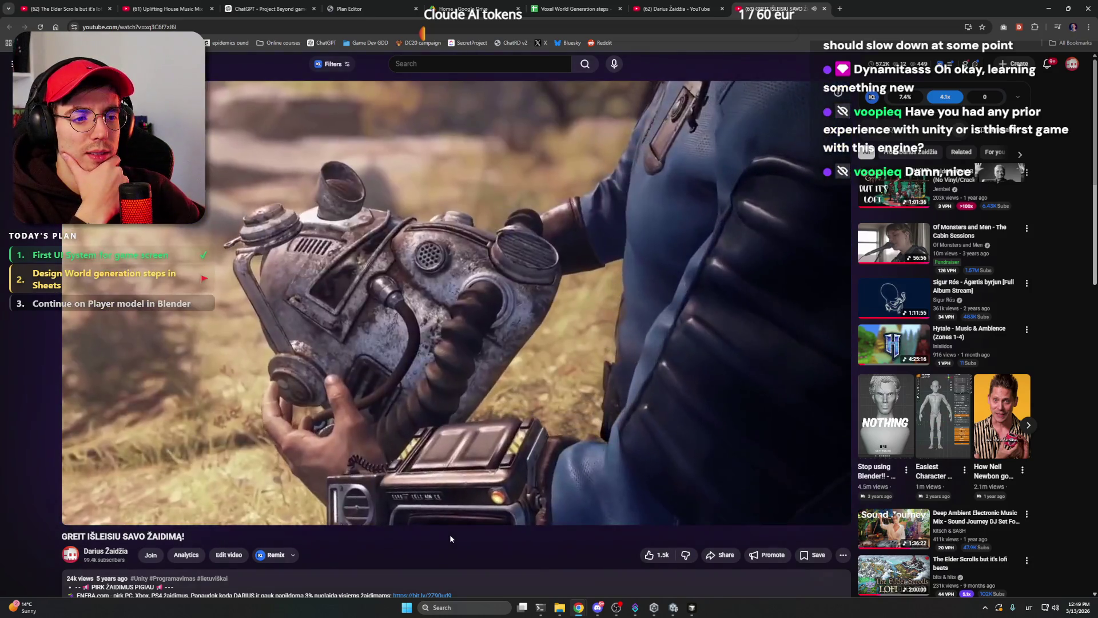
key(Right)
key(Right)
key(Right)
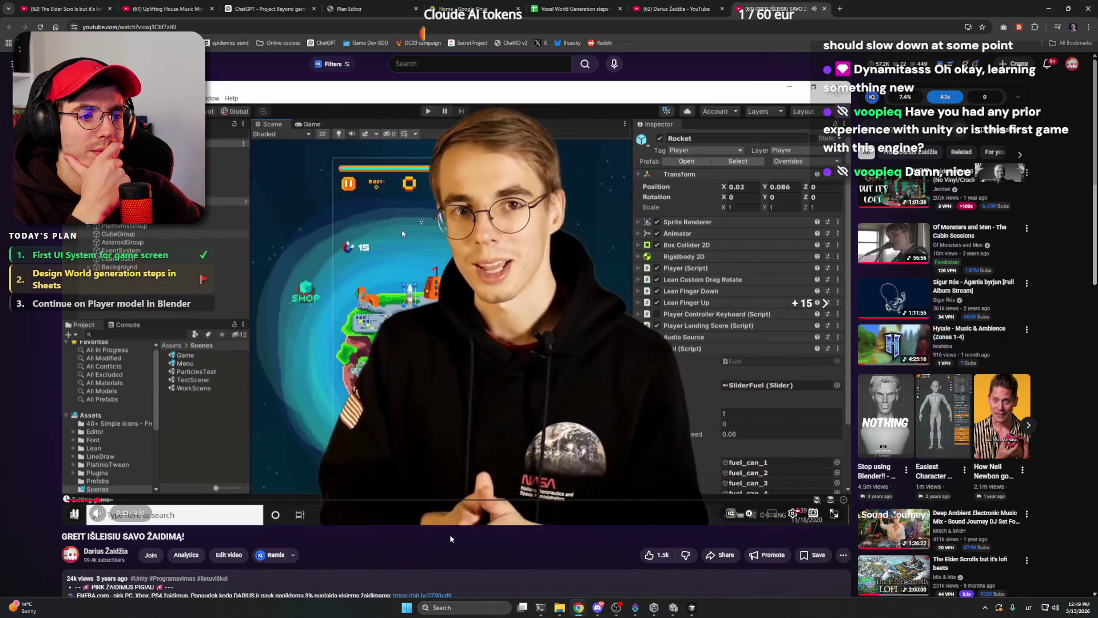